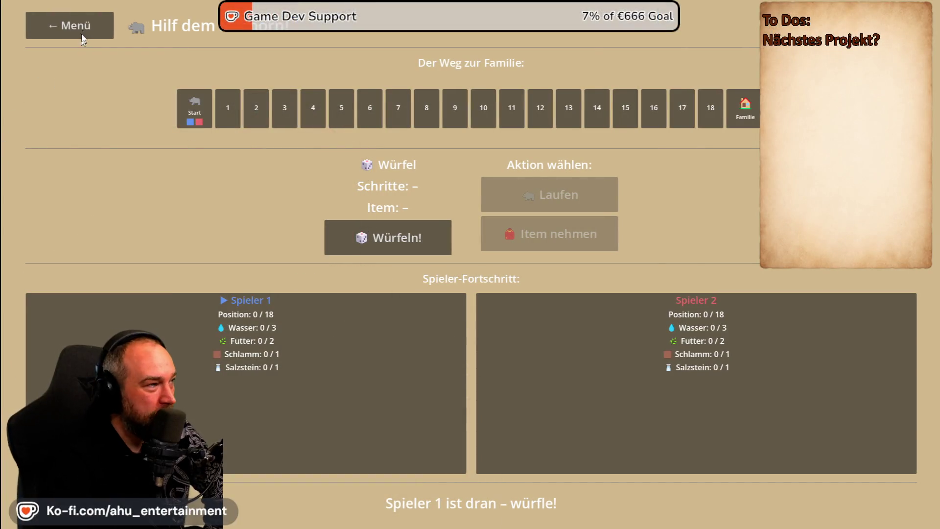
- Leave the rhino game with '← Menü' to reach the Lernspiel-Sammlung menu
{"action": "left_click", "coordinate": [83, 38]}
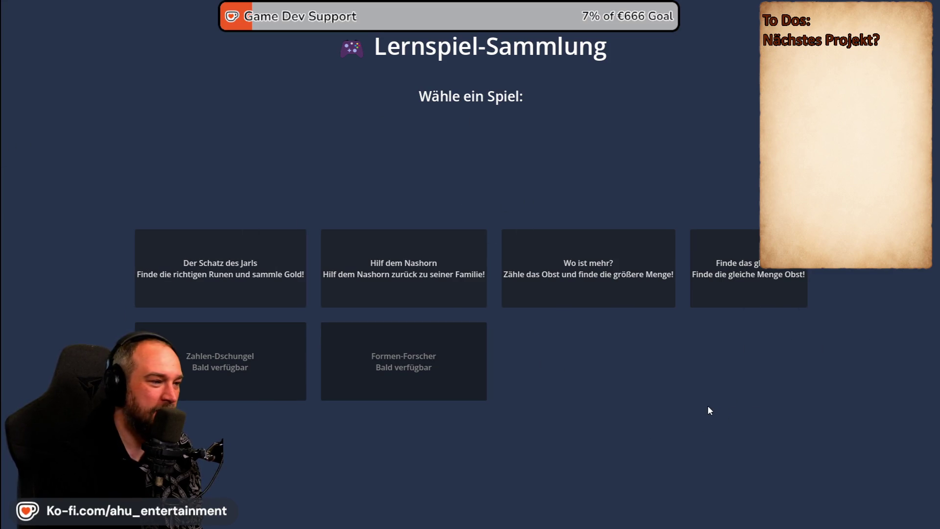
{"action": "left_click", "coordinate": [289, 251]}
{"action": "left_click", "coordinate": [413, 263]}
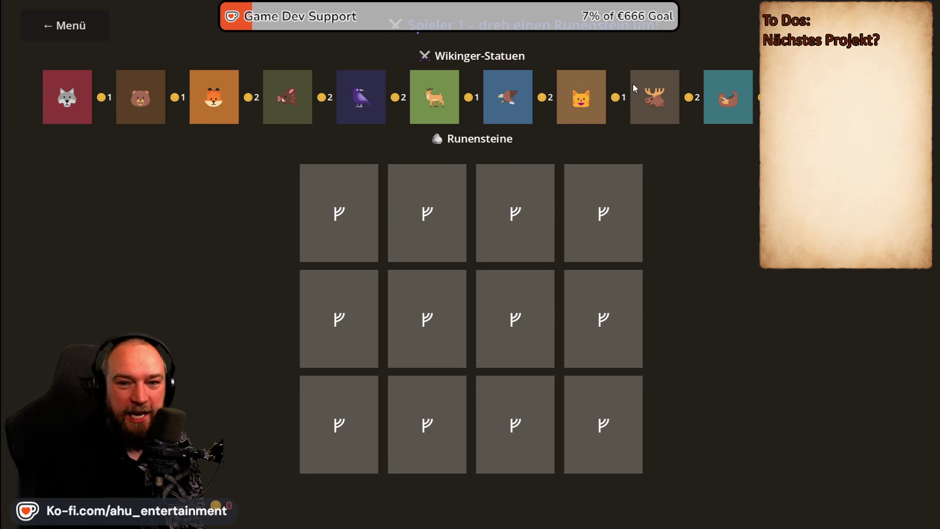
{"action": "left_click", "coordinate": [497, 327]}
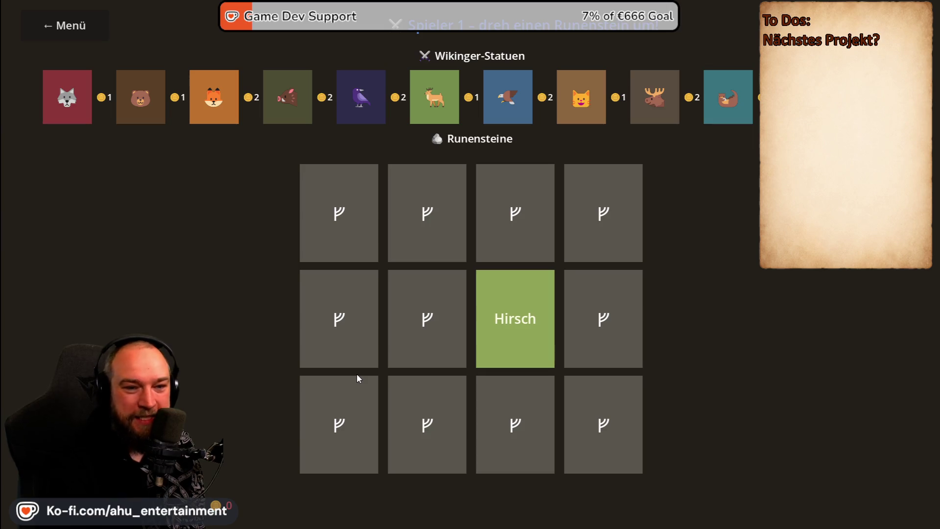
{"action": "left_click", "coordinate": [321, 439]}
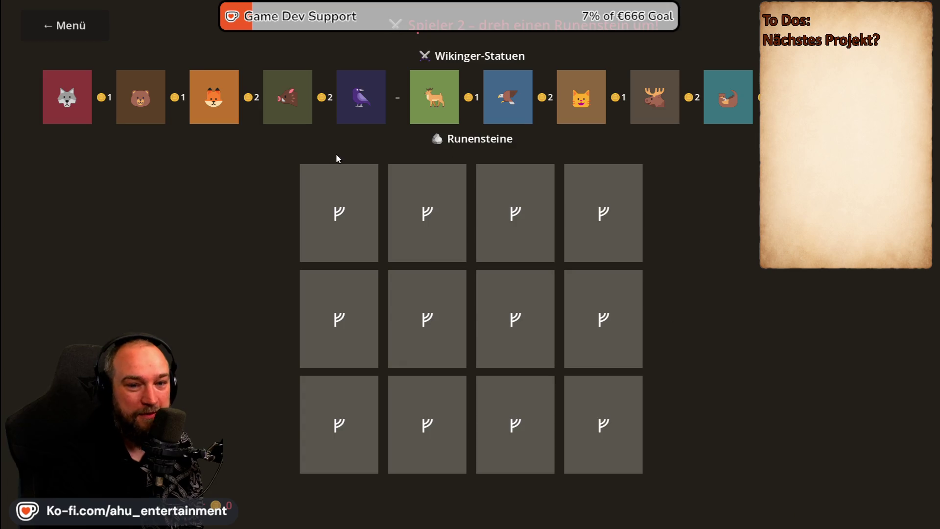
{"action": "left_click", "coordinate": [66, 25]}
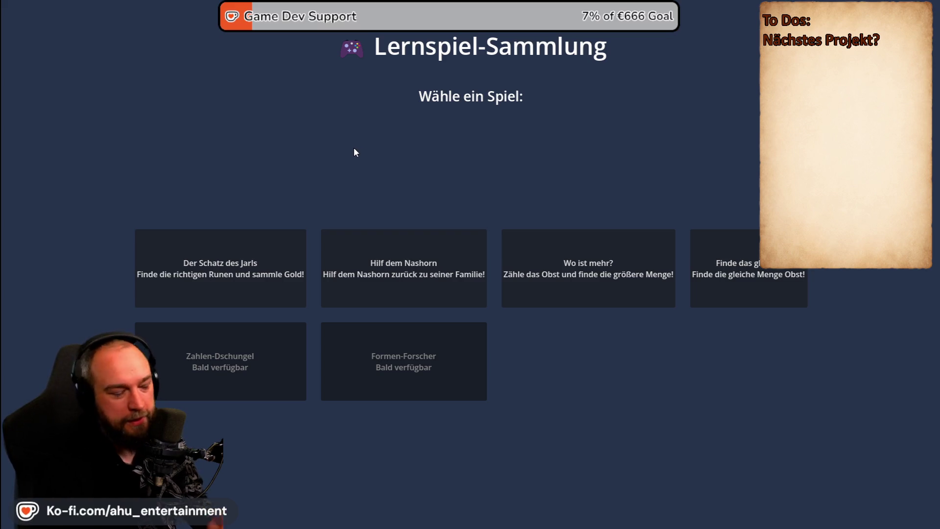
- Close the running game window and switch to the statue sheet in Aseprite
{"action": "key", "text": "alt+F4"}
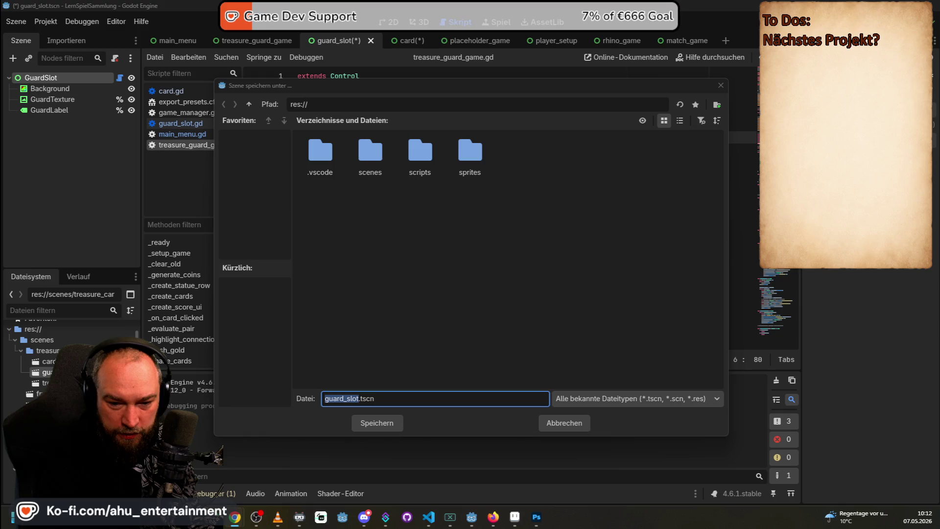
{"action": "key", "text": "alt+Tab"}
- Zoom and pan across the statue sheet to frame the owl and badger busts
{"action": "scroll", "coordinate": [499, 168], "scroll_direction": "up", "scroll_amount": 3}
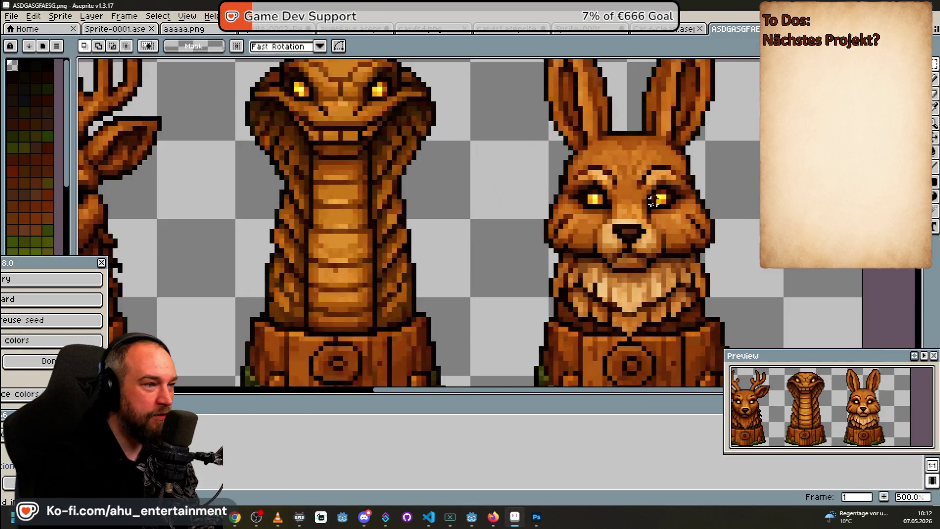
{"action": "scroll", "coordinate": [499, 168], "scroll_direction": "down", "scroll_amount": 3}
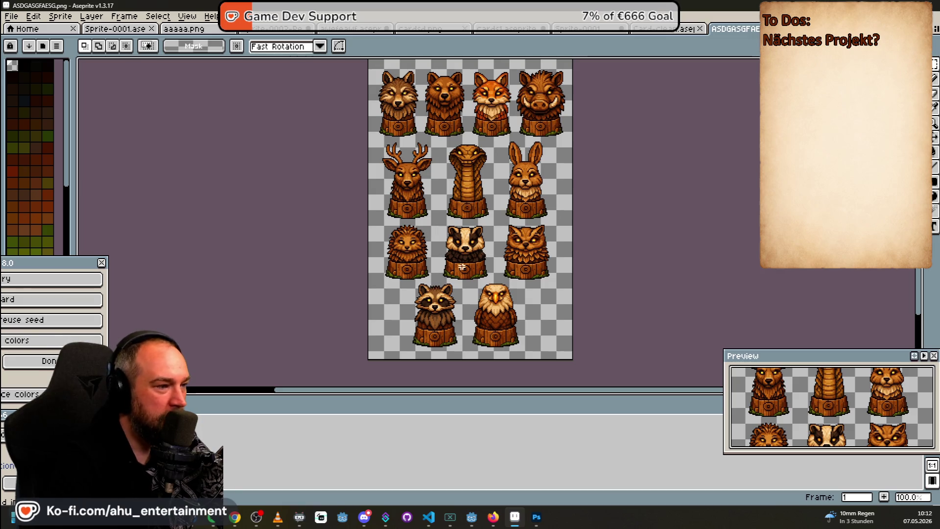
{"action": "scroll", "coordinate": [471, 260], "scroll_direction": "up", "scroll_amount": 2}
{"action": "scroll", "coordinate": [470, 261], "scroll_direction": "down", "scroll_amount": 2}
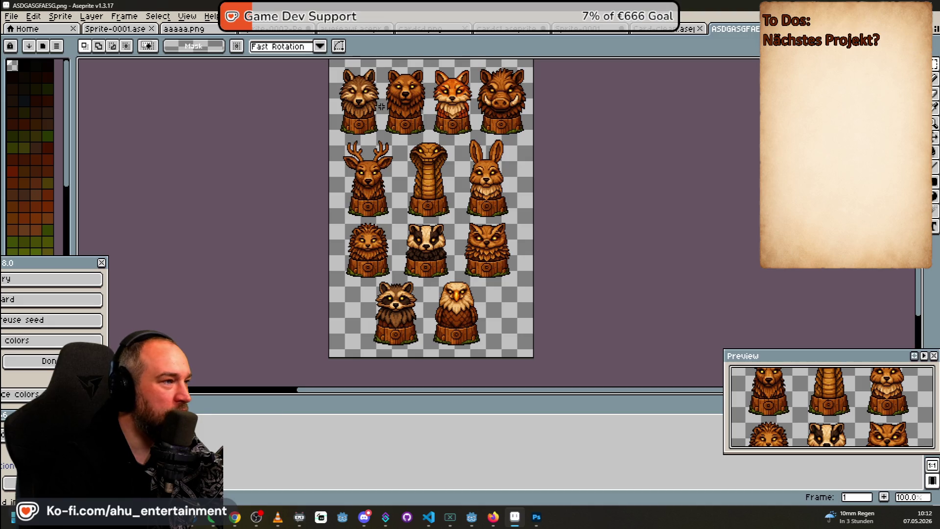
{"action": "scroll", "coordinate": [405, 81], "scroll_direction": "up", "scroll_amount": 2}
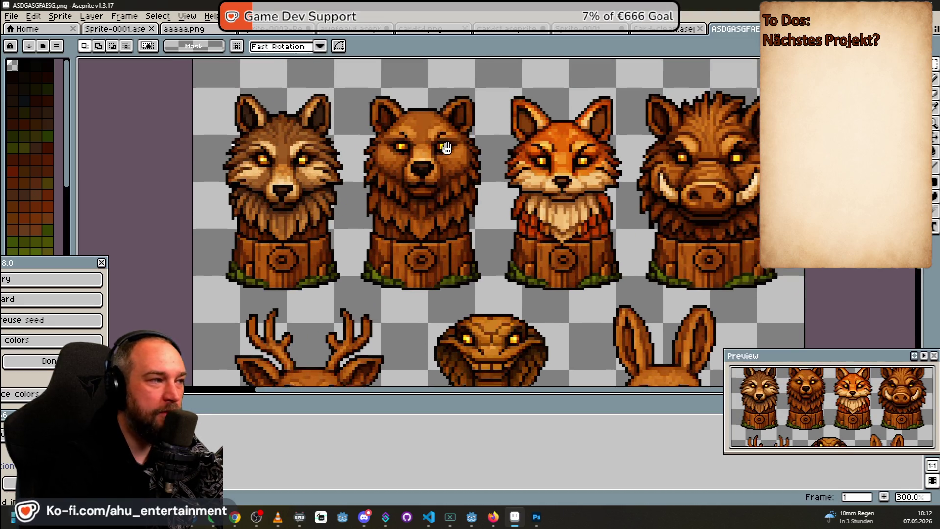
{"action": "left_click_drag", "start_coordinate": [445, 147], "coordinate": [445, 149]}
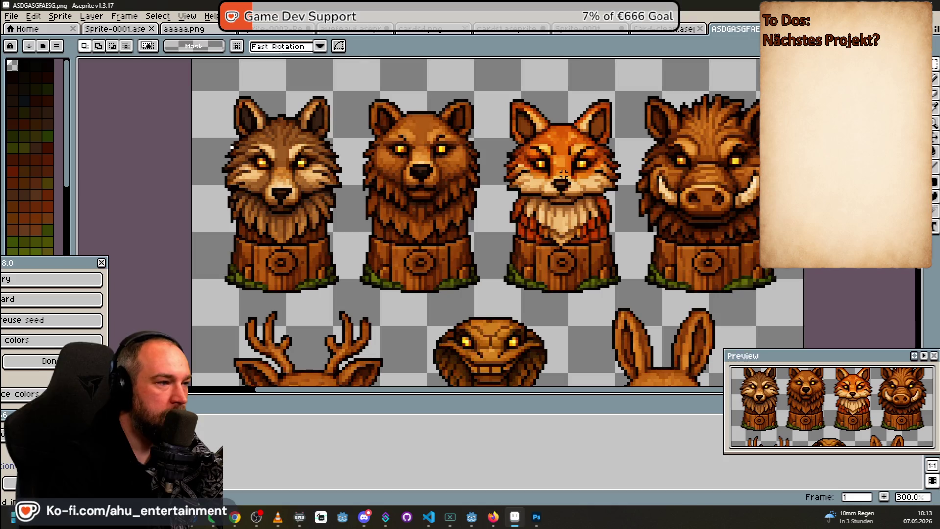
{"action": "scroll", "coordinate": [563, 177], "scroll_direction": "down", "scroll_amount": 2}
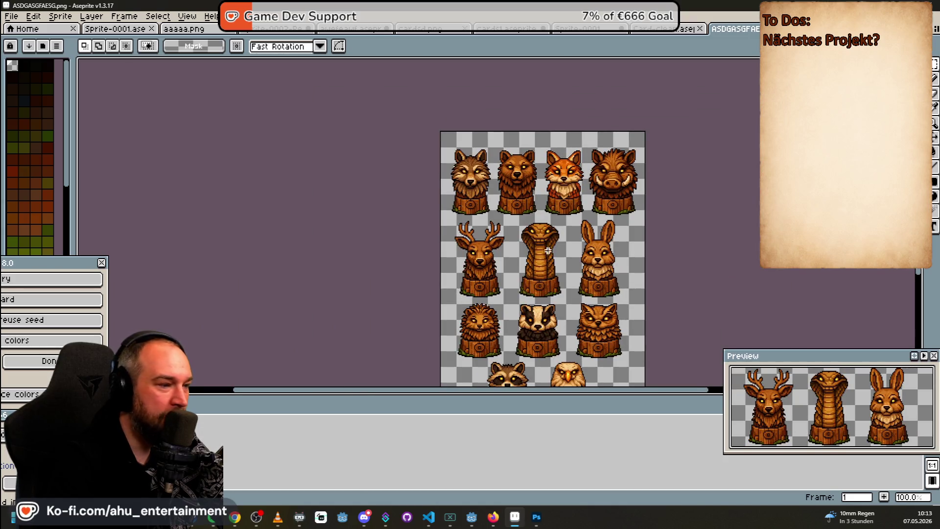
{"action": "left_click_drag", "start_coordinate": [546, 250], "coordinate": [474, 177]}
{"action": "scroll", "coordinate": [468, 249], "scroll_direction": "up", "scroll_amount": 2}
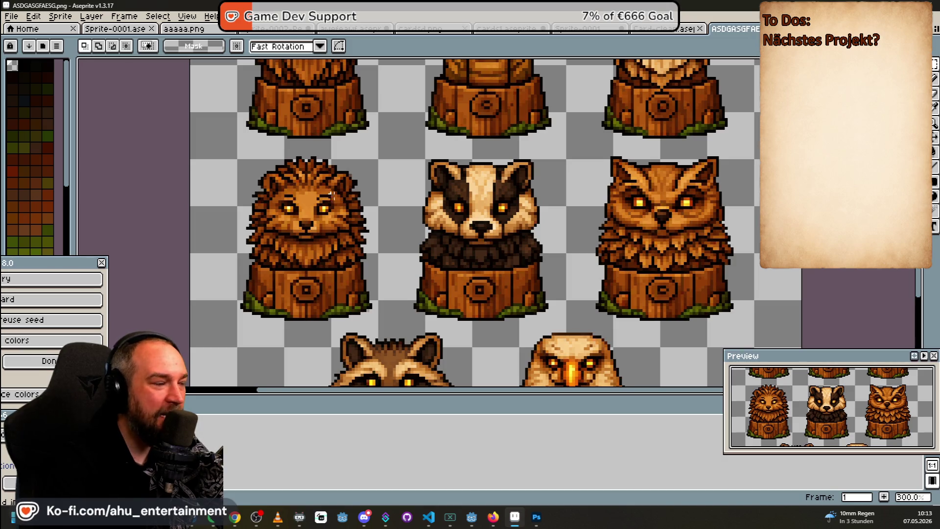
{"action": "scroll", "coordinate": [382, 160], "scroll_direction": "down", "scroll_amount": 5}
{"action": "scroll", "coordinate": [382, 174], "scroll_direction": "up", "scroll_amount": 2}
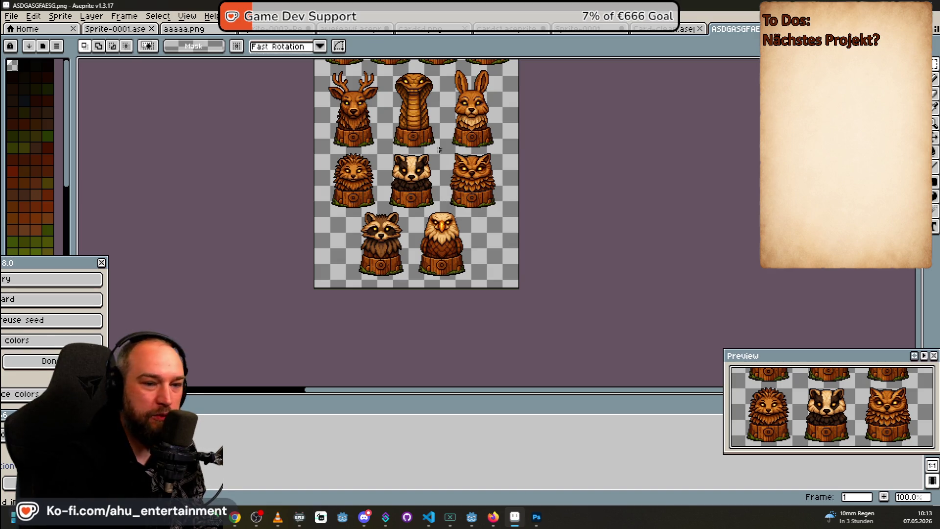
{"action": "scroll", "coordinate": [396, 151], "scroll_direction": "up", "scroll_amount": 3}
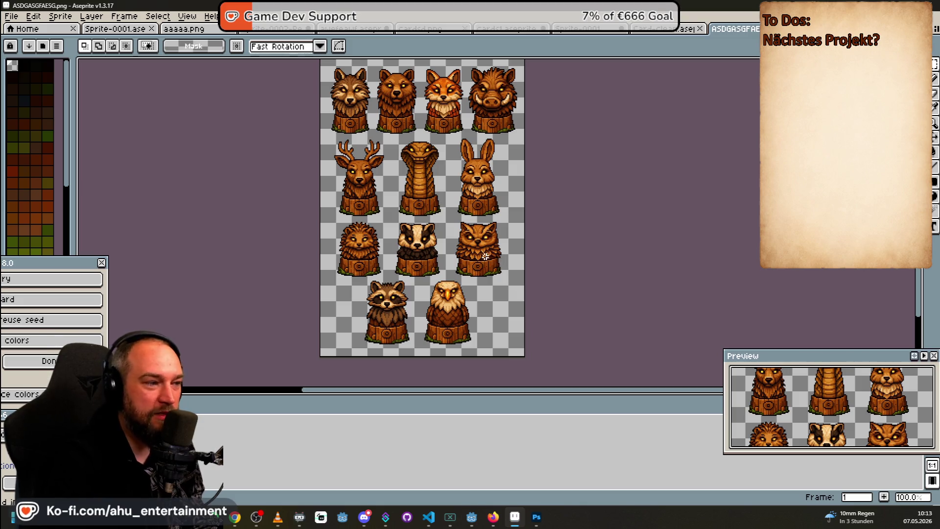
{"action": "scroll", "coordinate": [421, 280], "scroll_direction": "up", "scroll_amount": 1}
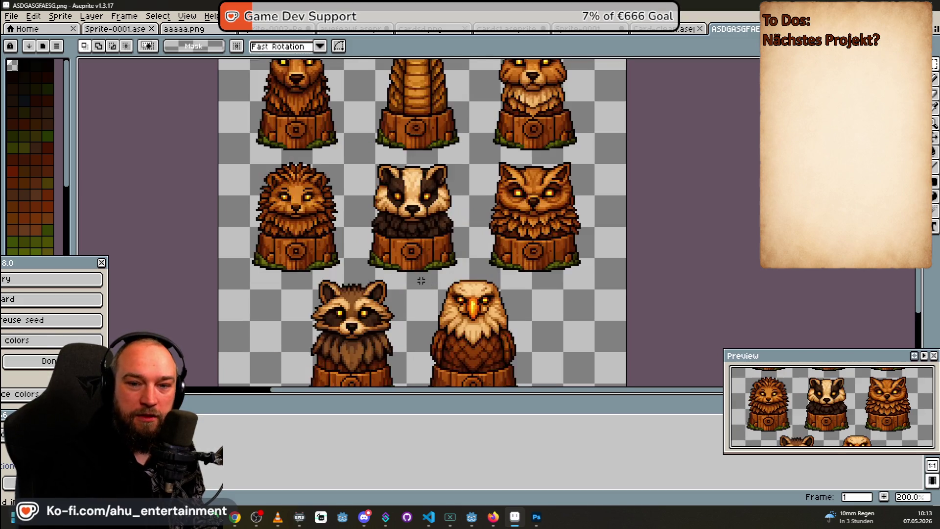
{"action": "scroll", "coordinate": [429, 266], "scroll_direction": "down", "scroll_amount": 1}
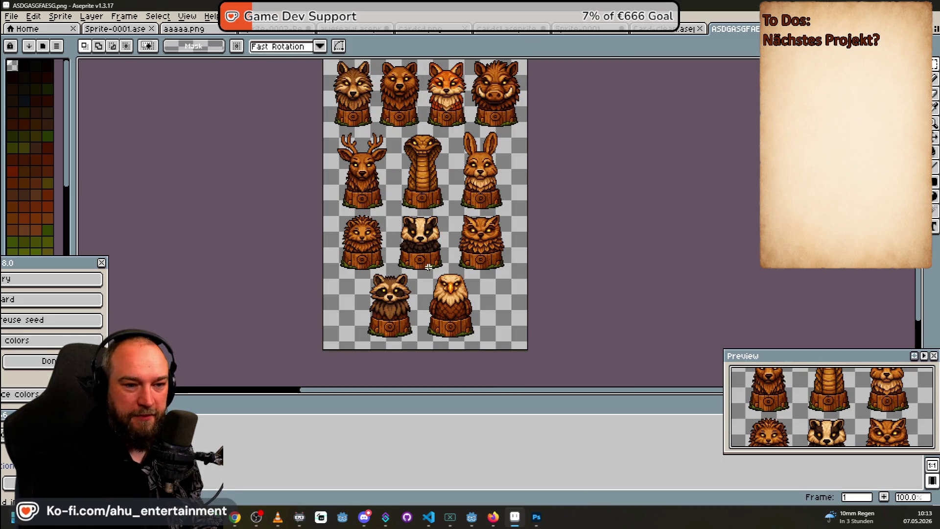
{"action": "scroll", "coordinate": [370, 249], "scroll_direction": "up", "scroll_amount": 1}
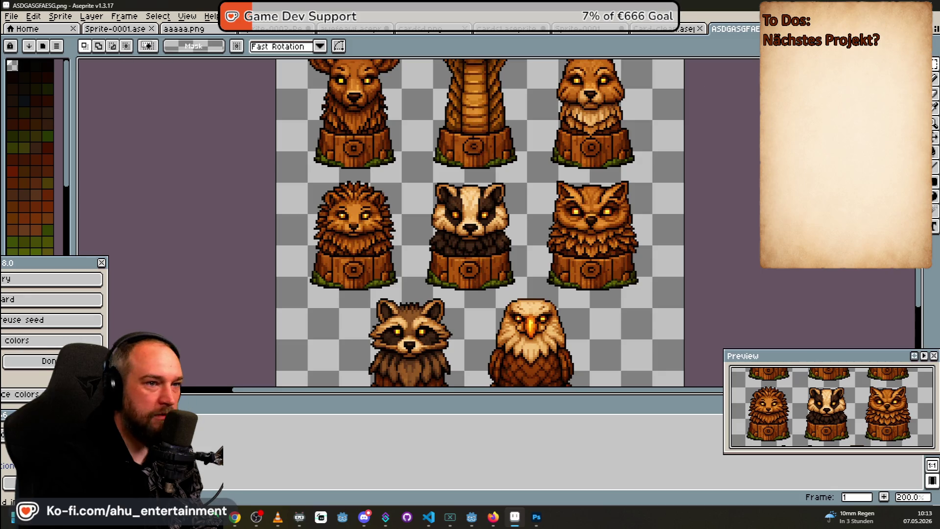
- Select the owl bust and move it left onto the badger, one pixel further
{"action": "left_click_drag", "start_coordinate": [522, 172], "coordinate": [662, 294]}
{"action": "mouse_move", "coordinate": [629, 237]}
{"action": "left_mouse_down"}
{"action": "mouse_move", "coordinate": [466, 246]}
{"action": "mouse_move", "coordinate": [481, 242]}
{"action": "left_mouse_up"}
{"action": "key", "text": "Left"}
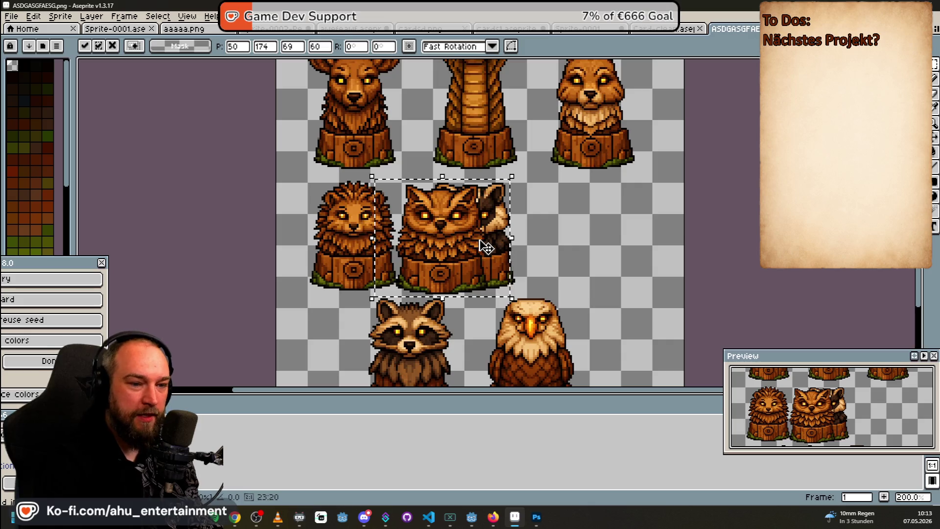
- Cancel the owl transform, clear the selection, and shrink Aseprite to reveal Godot
{"action": "key", "text": "Escape"}
{"action": "scroll", "coordinate": [535, 179], "scroll_direction": "down", "scroll_amount": 5}
{"action": "scroll", "coordinate": [535, 179], "scroll_direction": "up", "scroll_amount": 2}
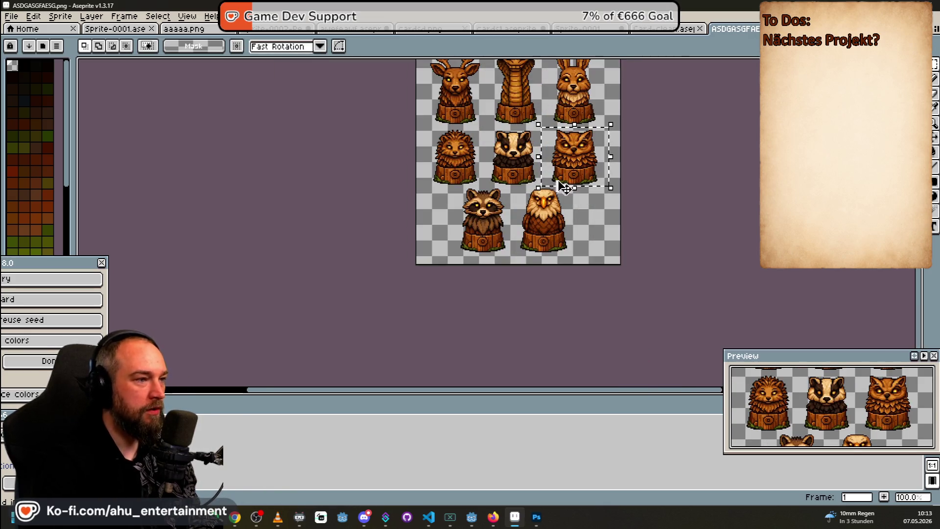
{"action": "scroll", "coordinate": [671, 276], "scroll_direction": "down", "scroll_amount": 1}
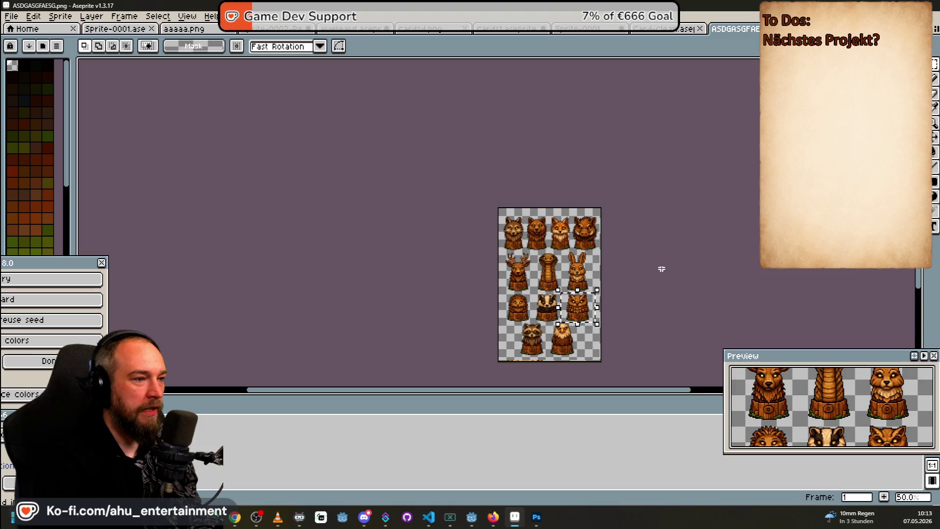
{"action": "scroll", "coordinate": [661, 268], "scroll_direction": "up", "scroll_amount": 1}
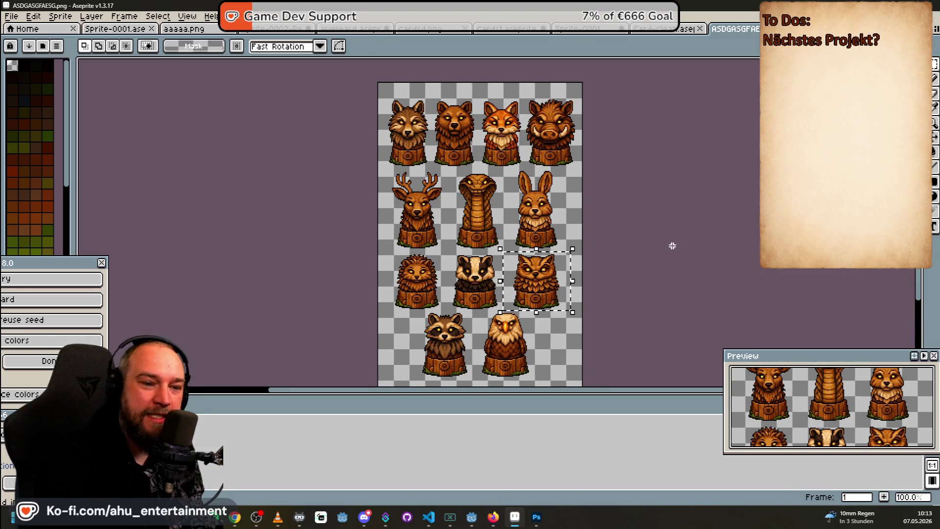
{"action": "left_click_drag", "start_coordinate": [671, 245], "coordinate": [646, 227]}
{"action": "key", "text": "ctrl+d"}
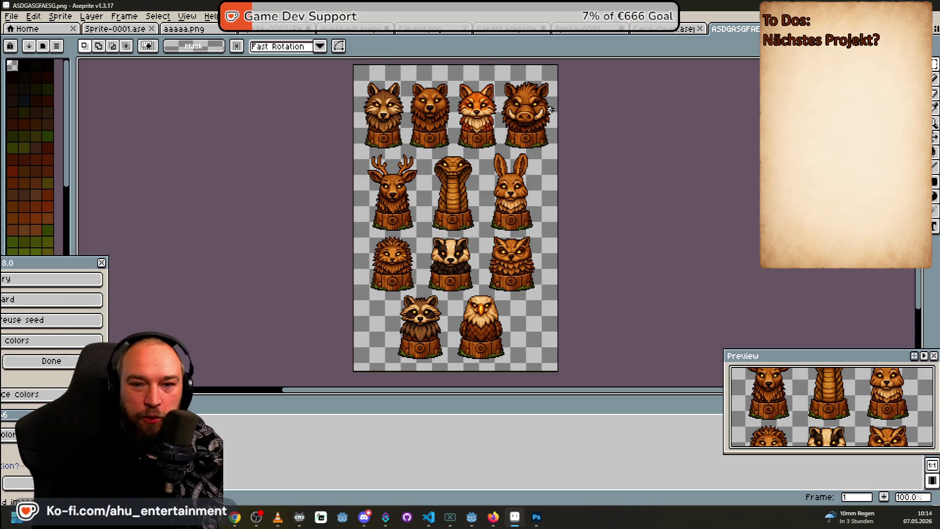
{"action": "left_click_drag", "start_coordinate": [562, 12], "coordinate": [520, 191]}
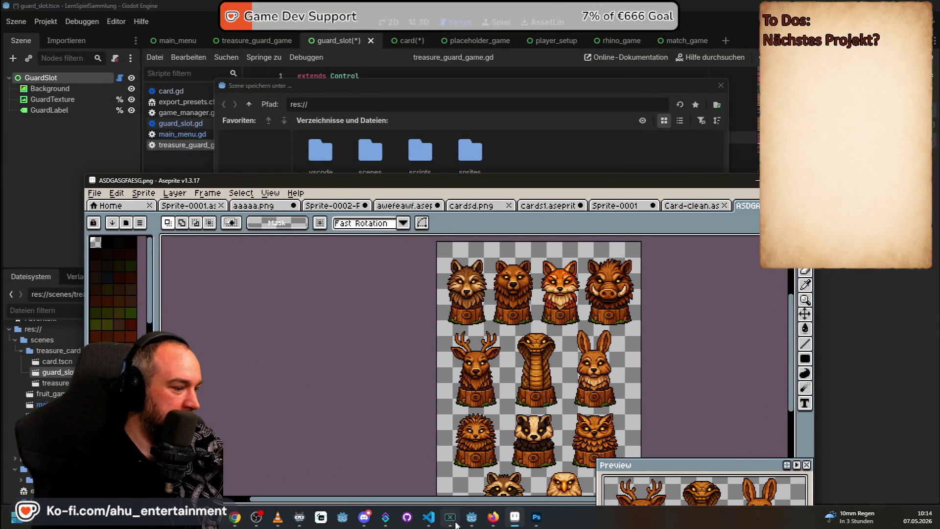
- Cancel the pending scene save, run the project, and start Der Schatz des Jarls
{"action": "left_click", "coordinate": [471, 517]}
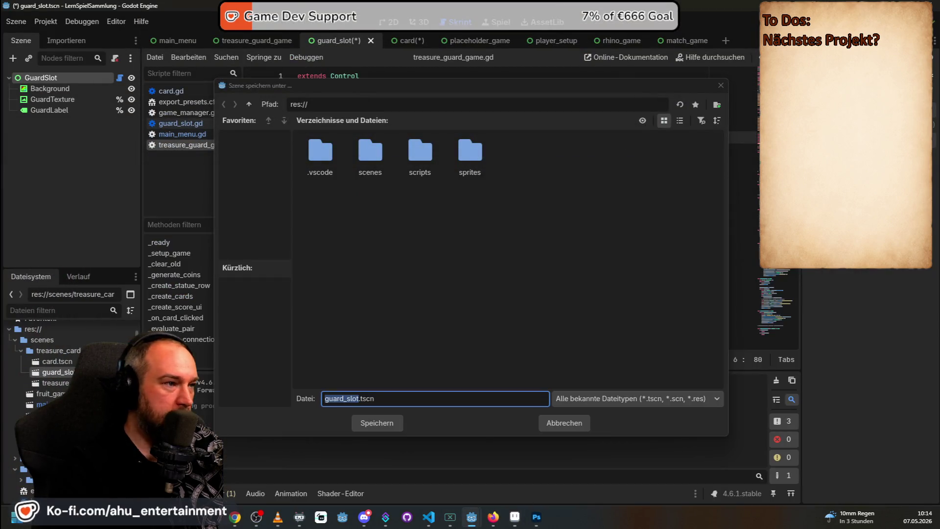
{"action": "left_click", "coordinate": [542, 424]}
{"action": "key", "text": "Return"}
{"action": "key", "text": "F5"}
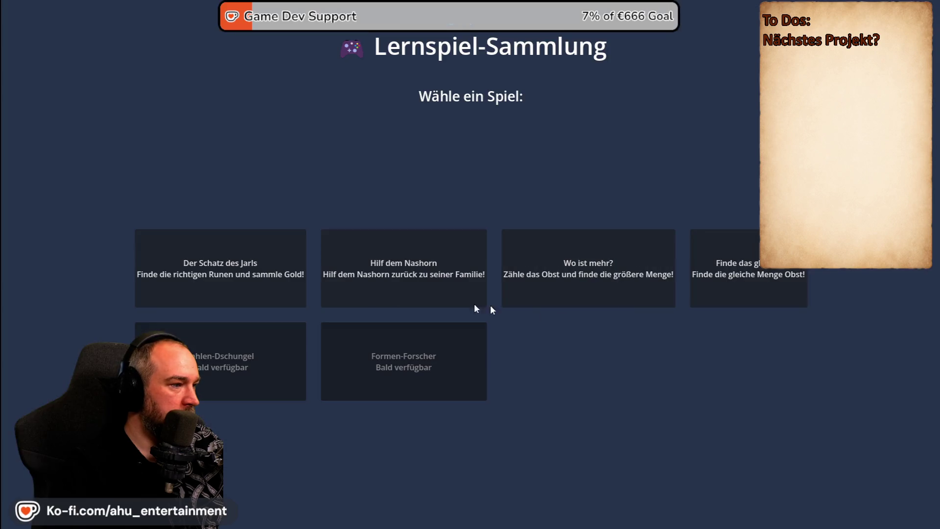
{"action": "left_click", "coordinate": [294, 267]}
{"action": "left_click", "coordinate": [409, 267]}
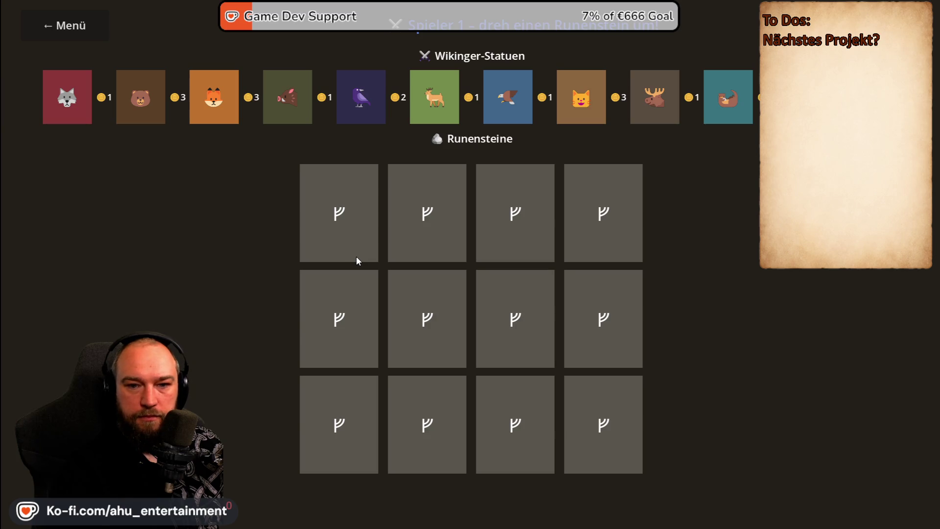
- Compare the Aseprite statue sheet with the game board, then switch to Photoshop
{"action": "key", "text": "alt+Tab"}
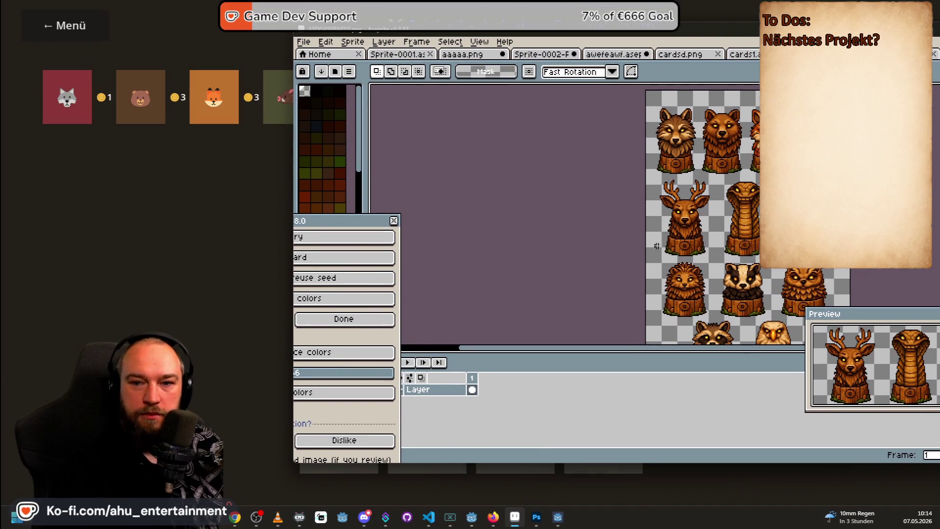
{"action": "mouse_move", "coordinate": [730, 36]}
{"action": "left_mouse_down"}
{"action": "mouse_move", "coordinate": [563, 237]}
{"action": "mouse_move", "coordinate": [401, 121]}
{"action": "mouse_move", "coordinate": [395, 105]}
{"action": "mouse_move", "coordinate": [699, 236]}
{"action": "mouse_move", "coordinate": [700, 334]}
{"action": "left_mouse_up"}
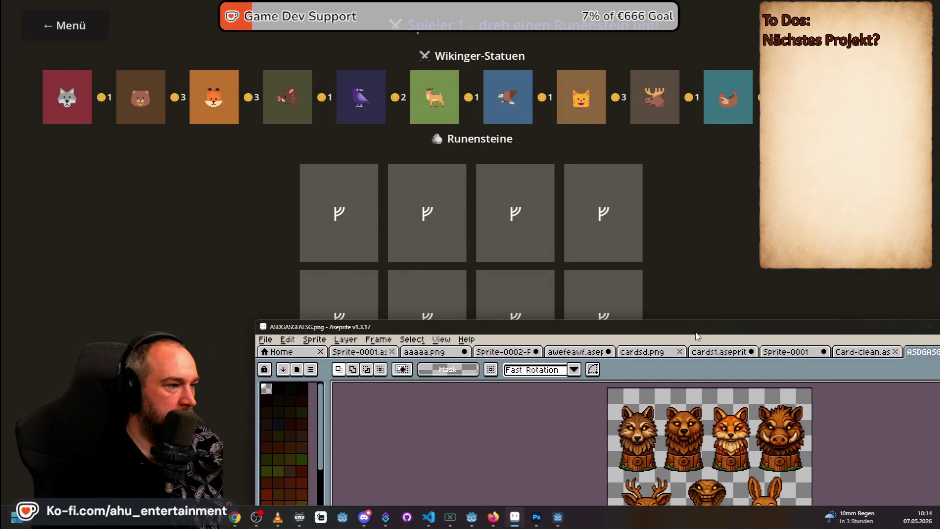
{"action": "key", "text": "alt+Tab"}
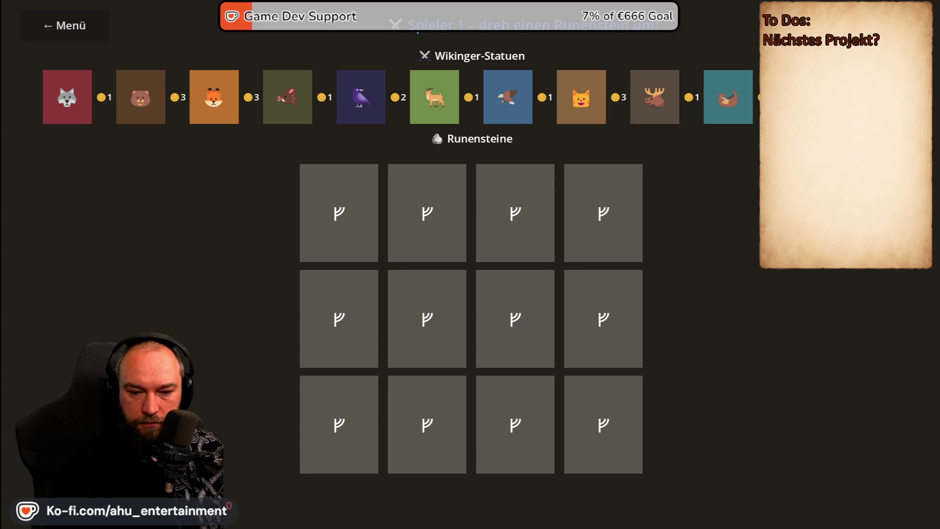
{"action": "key", "text": "alt+Tab"}
{"action": "left_click", "coordinate": [25, 6]}
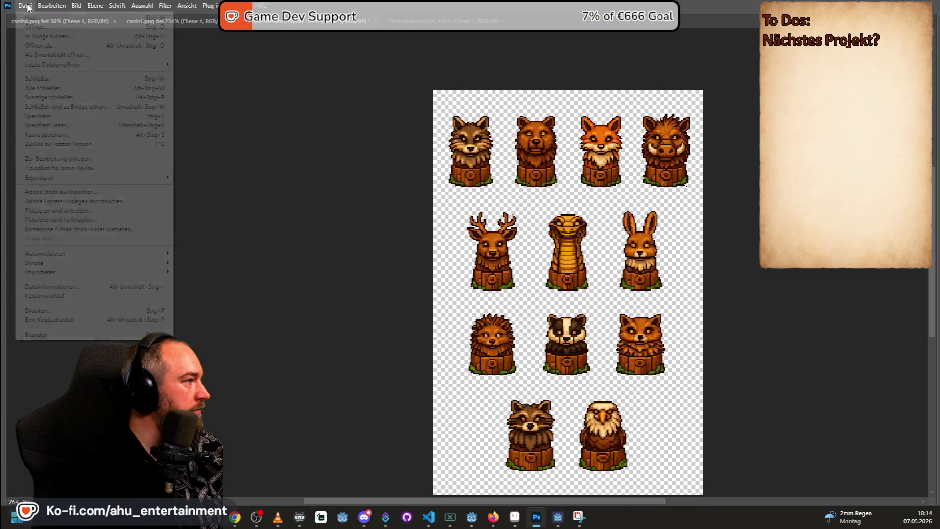
- Create a new clipboard-sized document and paste the game screenshot into it
{"action": "left_click", "coordinate": [33, 9]}
{"action": "left_click", "coordinate": [26, 6]}
{"action": "left_click", "coordinate": [37, 19]}
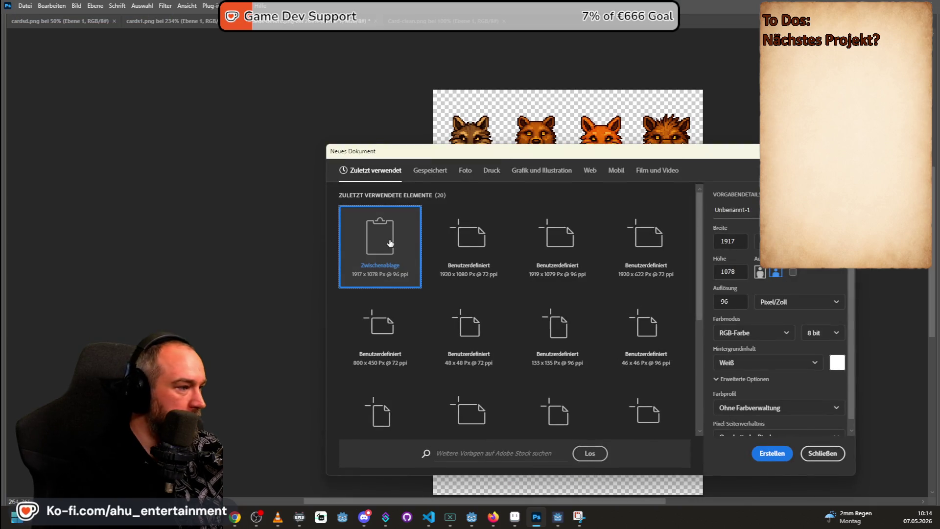
{"action": "double_click", "coordinate": [390, 243]}
{"action": "key", "text": "ctrl+v"}
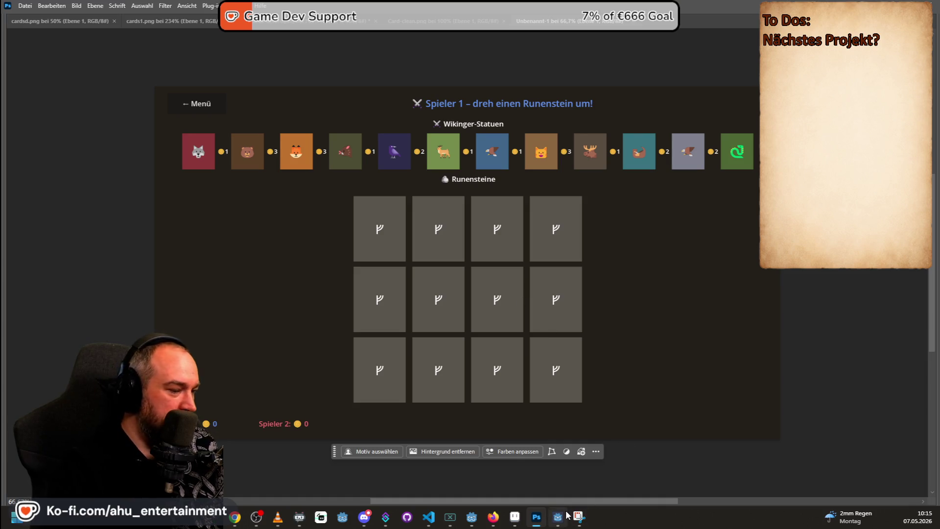
- Switch to a fuller-screen view, then restore the workspace with tools and Layers panel
{"action": "mouse_move", "coordinate": [558, 516]}
{"action": "left_click", "coordinate": [142, 6]}
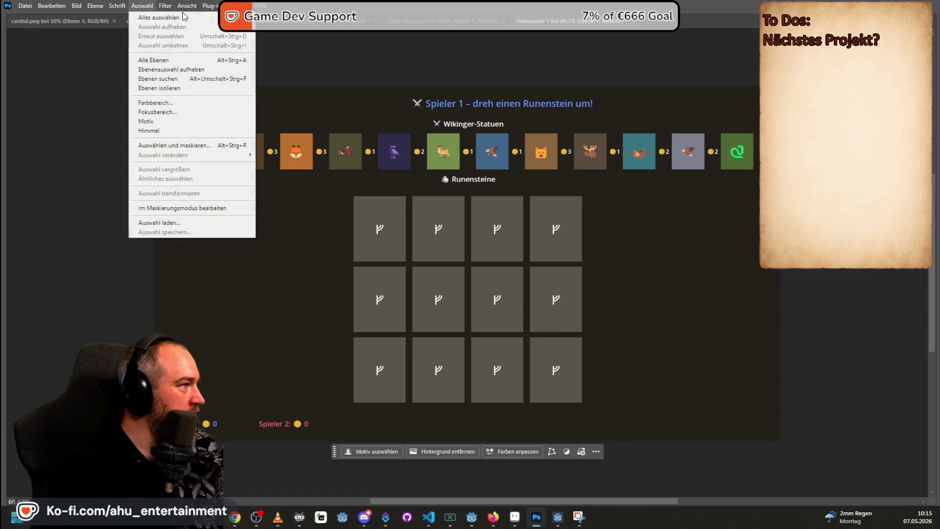
{"action": "mouse_move", "coordinate": [187, 5]}
{"action": "left_click", "coordinate": [480, 456]}
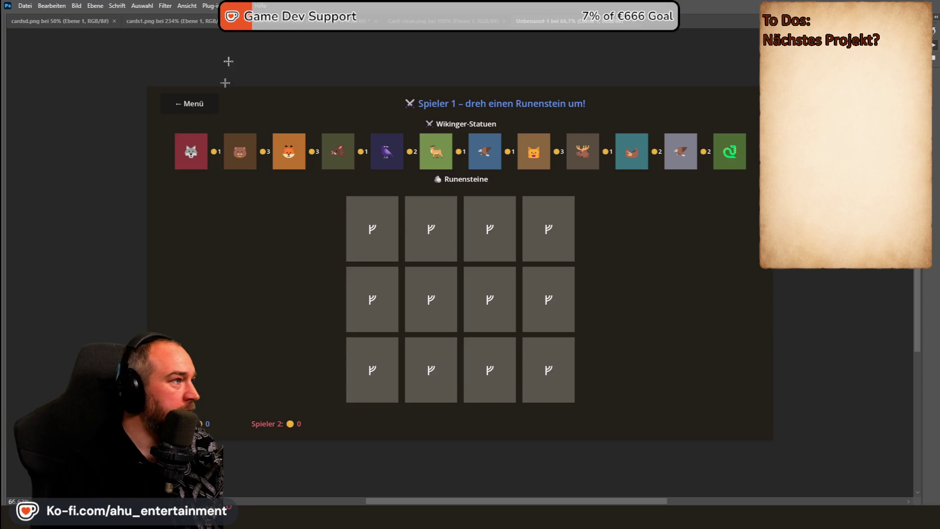
{"action": "left_click", "coordinate": [187, 7]}
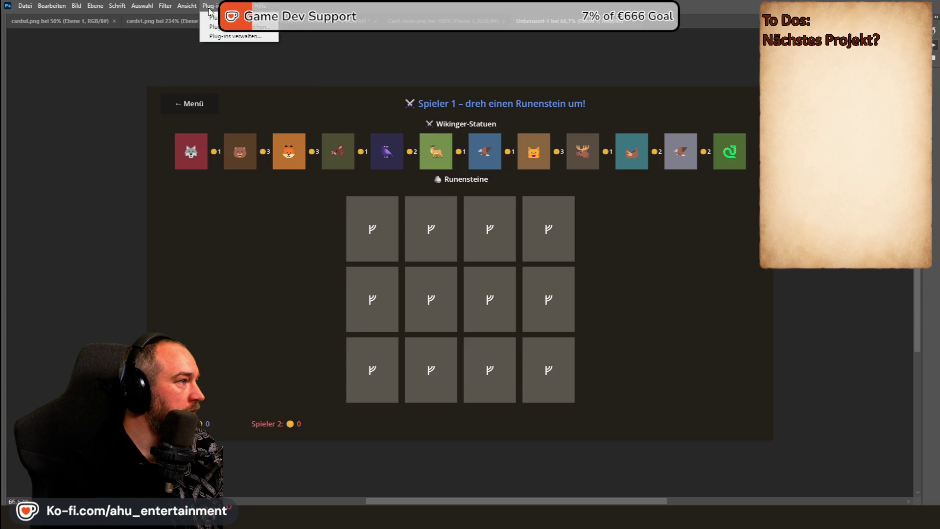
{"action": "mouse_move", "coordinate": [237, 6]}
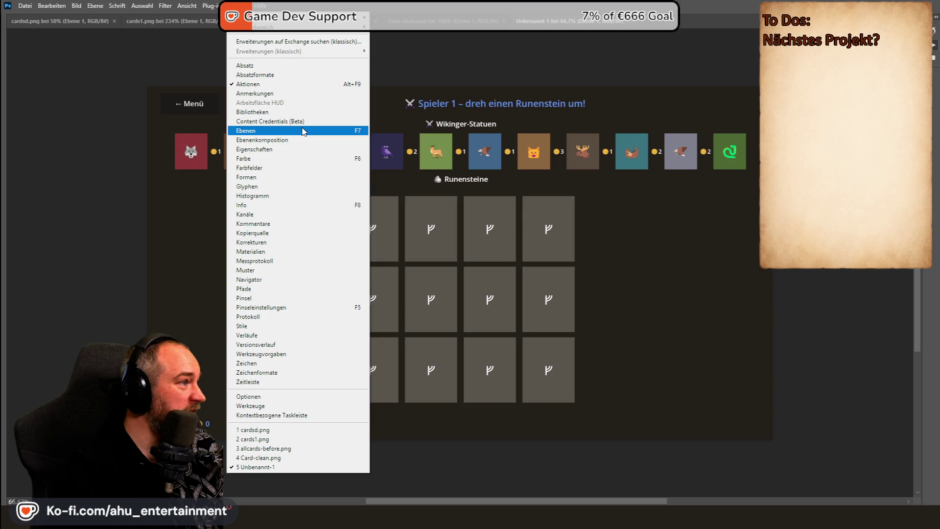
{"action": "mouse_move", "coordinate": [344, 31]}
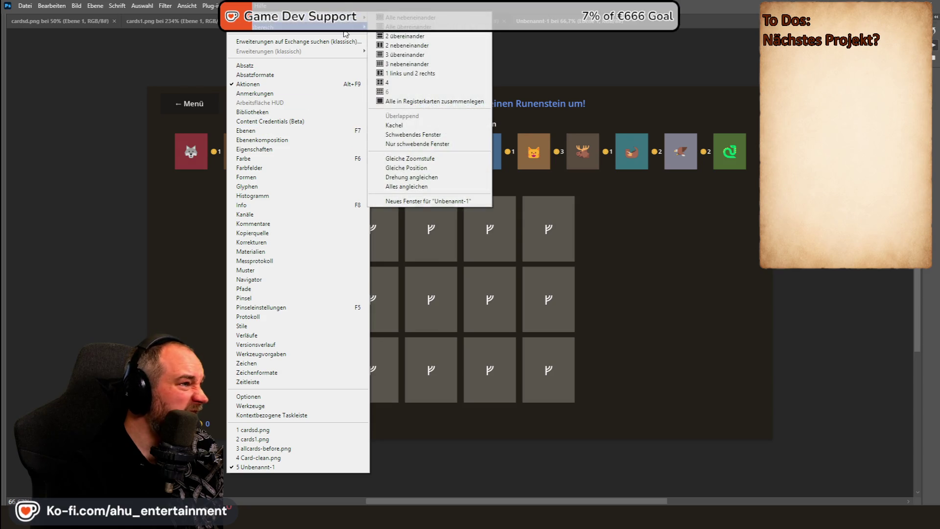
{"action": "left_click", "coordinate": [426, 36]}
{"action": "left_click", "coordinate": [236, 5]}
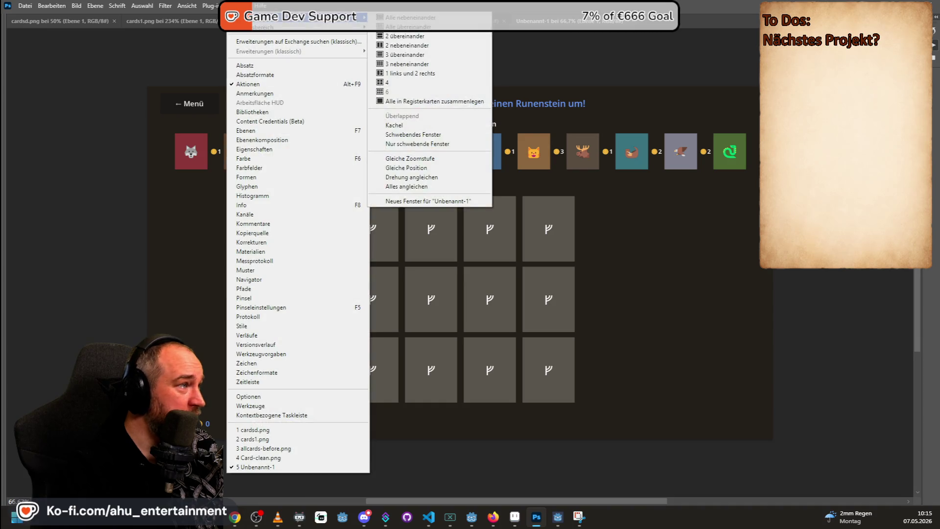
{"action": "mouse_move", "coordinate": [362, 27]}
{"action": "left_click", "coordinate": [394, 30]}
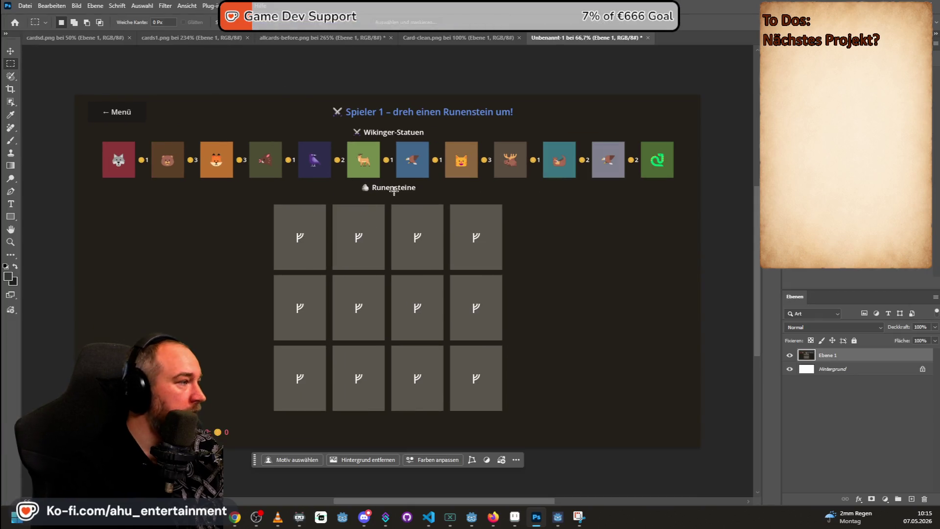
- Paste the wolf statue from the animal sheet and scale it over the first statue tile
{"action": "left_click", "coordinate": [467, 36]}
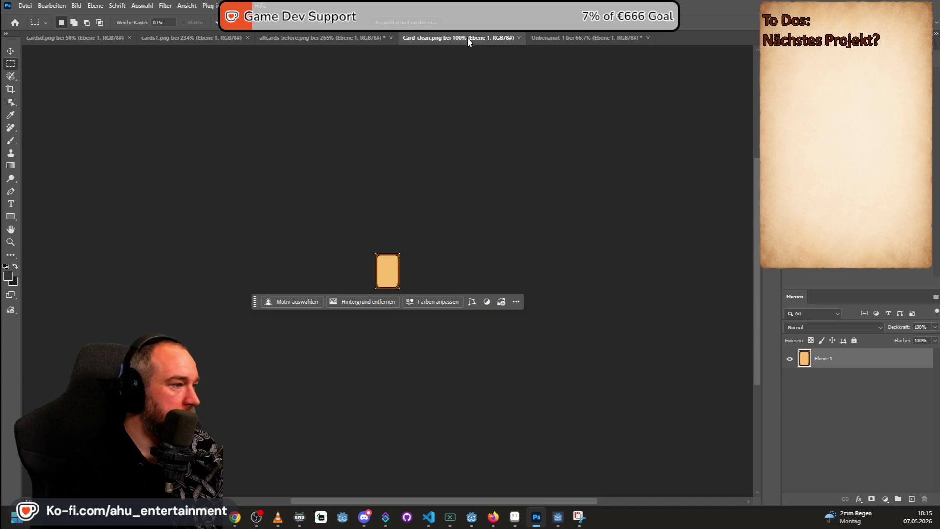
{"action": "left_click", "coordinate": [304, 38]}
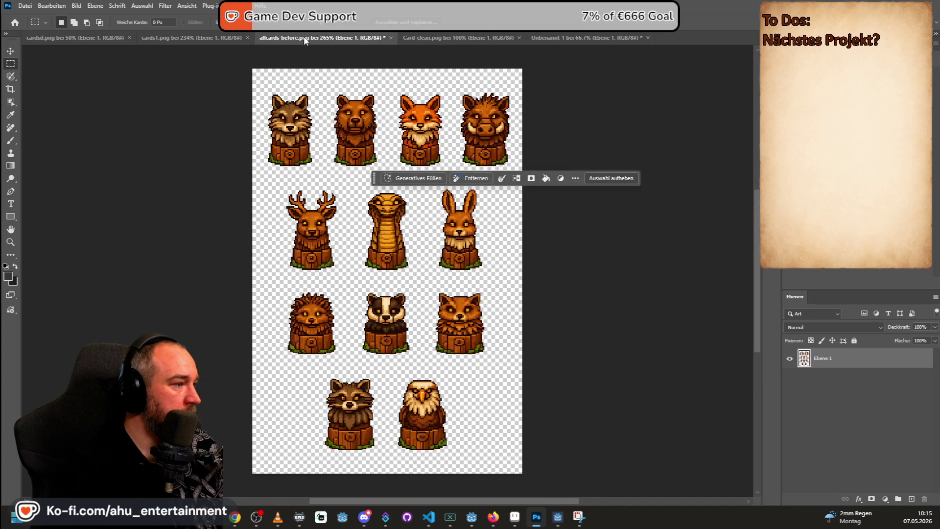
{"action": "left_click_drag", "start_coordinate": [265, 89], "coordinate": [270, 94]}
{"action": "mouse_move", "coordinate": [289, 131]}
{"action": "left_mouse_down"}
{"action": "mouse_move", "coordinate": [321, 192]}
{"action": "mouse_move", "coordinate": [328, 182]}
{"action": "mouse_move", "coordinate": [318, 172]}
{"action": "left_mouse_up"}
{"action": "left_click", "coordinate": [571, 39]}
{"action": "key", "text": "ctrl+v"}
{"action": "key", "text": "ctrl+t"}
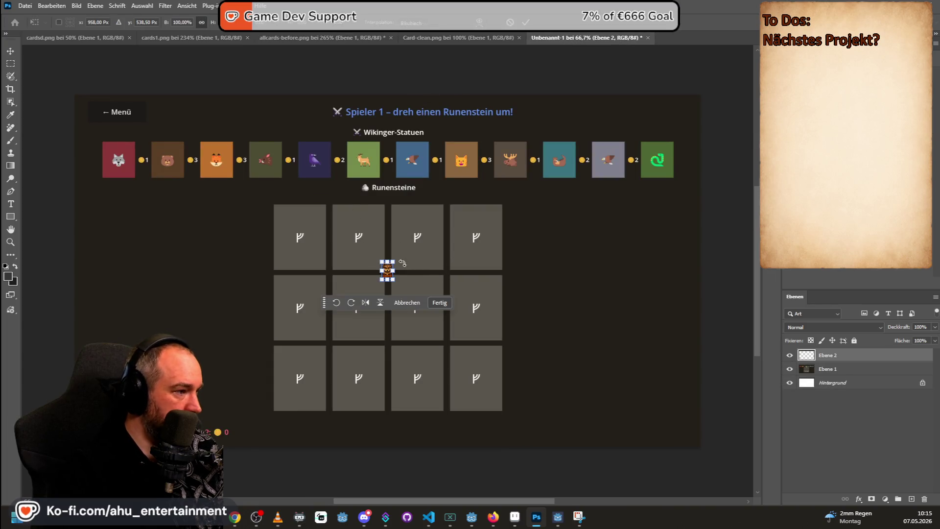
{"action": "mouse_move", "coordinate": [393, 262]}
{"action": "left_mouse_down"}
{"action": "mouse_move", "coordinate": [403, 245]}
{"action": "mouse_move", "coordinate": [187, 182]}
{"action": "mouse_move", "coordinate": [123, 157]}
{"action": "mouse_move", "coordinate": [130, 142]}
{"action": "left_mouse_up"}
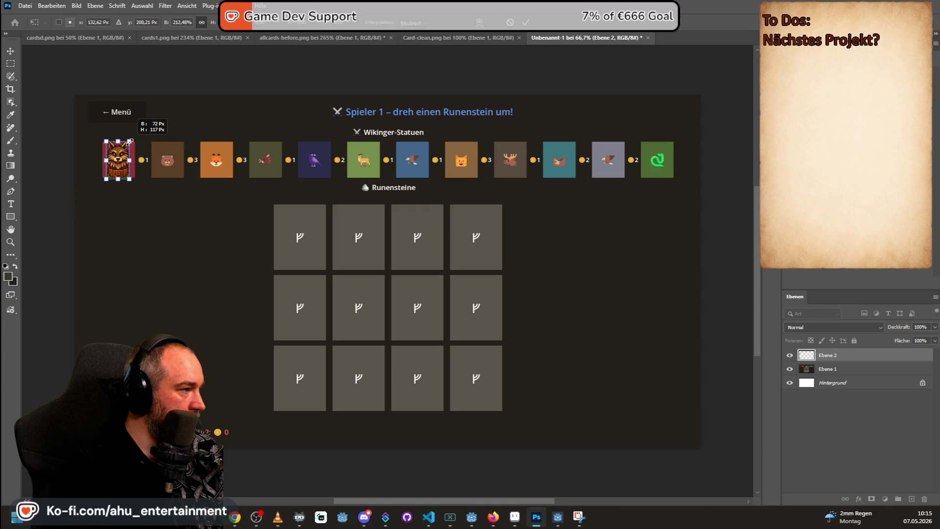
{"action": "left_click", "coordinate": [15, 61]}
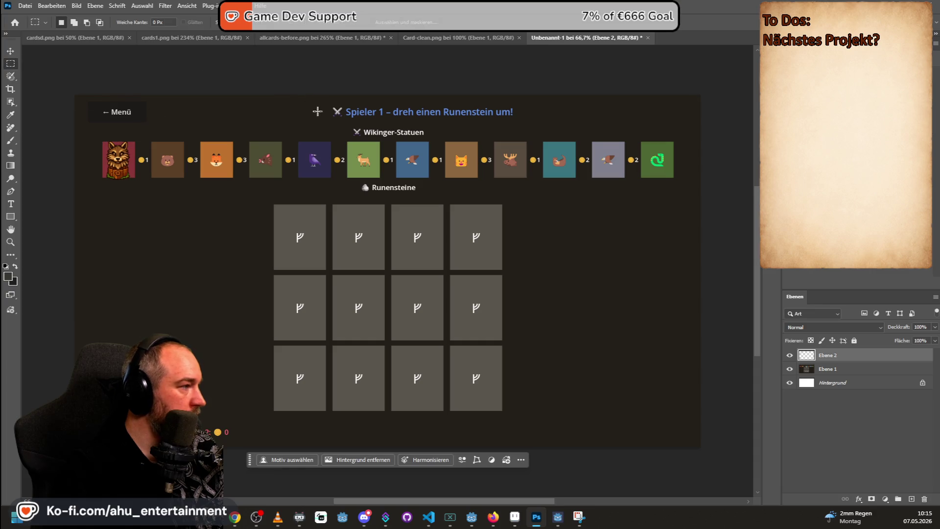
- Copy the wolf card from the finished-cards sheet and fit it into the middle row's second rune slot
{"action": "left_click", "coordinate": [452, 39]}
{"action": "left_click", "coordinate": [309, 39]}
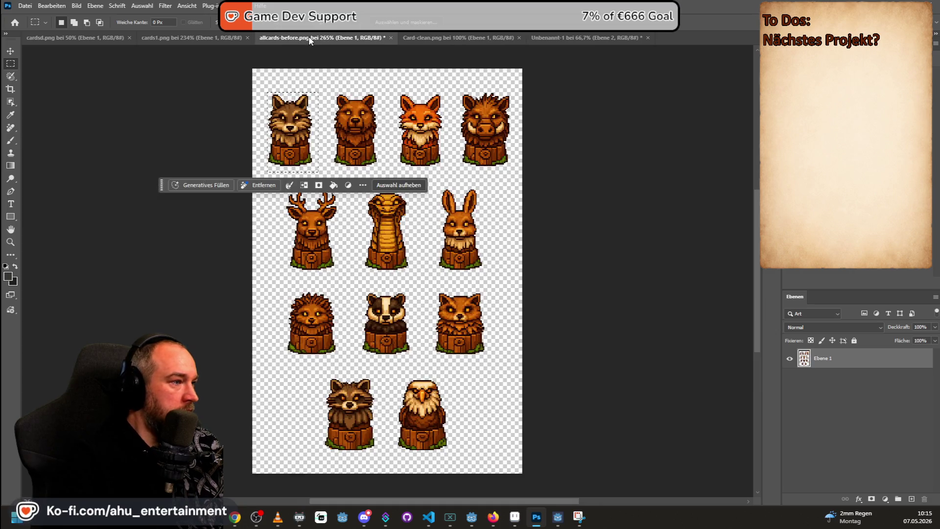
{"action": "left_click", "coordinate": [201, 39]}
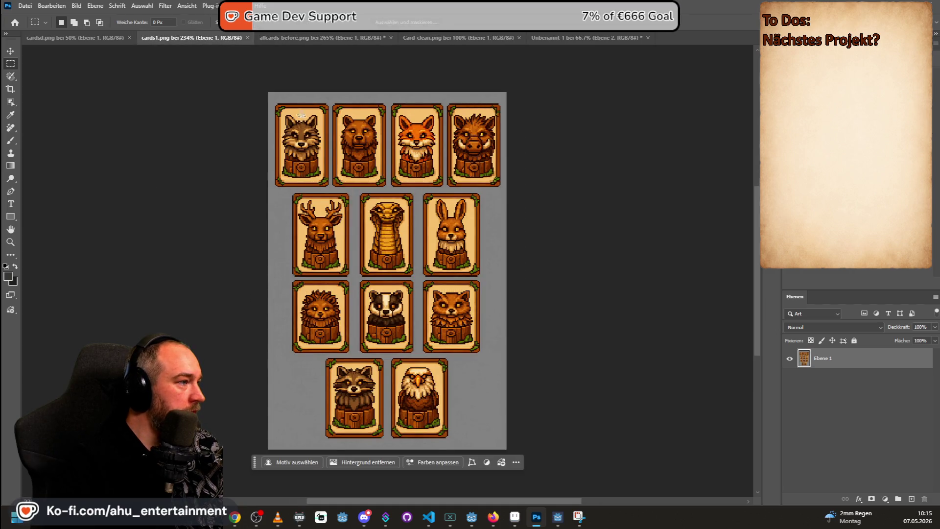
{"action": "left_click_drag", "start_coordinate": [271, 100], "coordinate": [332, 188]}
{"action": "key", "text": "ctrl+c"}
{"action": "left_click", "coordinate": [587, 39]}
{"action": "key", "text": "ctrl+v"}
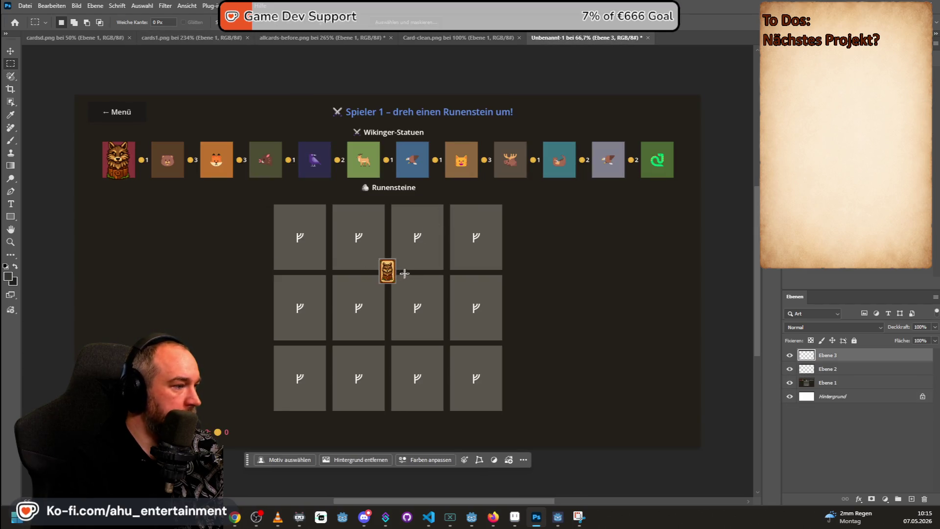
{"action": "key", "text": "ctrl+t"}
{"action": "mouse_move", "coordinate": [396, 258]}
{"action": "left_mouse_down"}
{"action": "mouse_move", "coordinate": [436, 207]}
{"action": "mouse_move", "coordinate": [325, 241]}
{"action": "mouse_move", "coordinate": [375, 308]}
{"action": "left_mouse_up"}
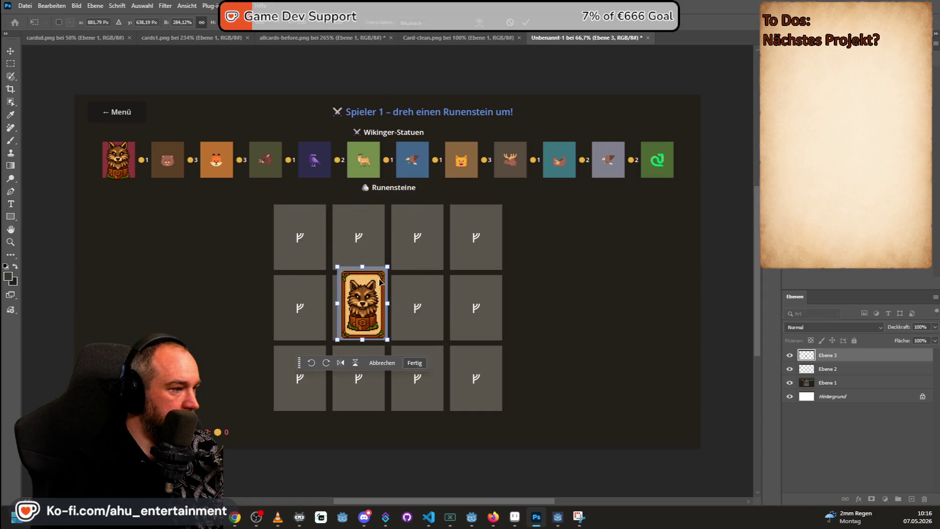
{"action": "left_click_drag", "start_coordinate": [387, 271], "coordinate": [368, 295]}
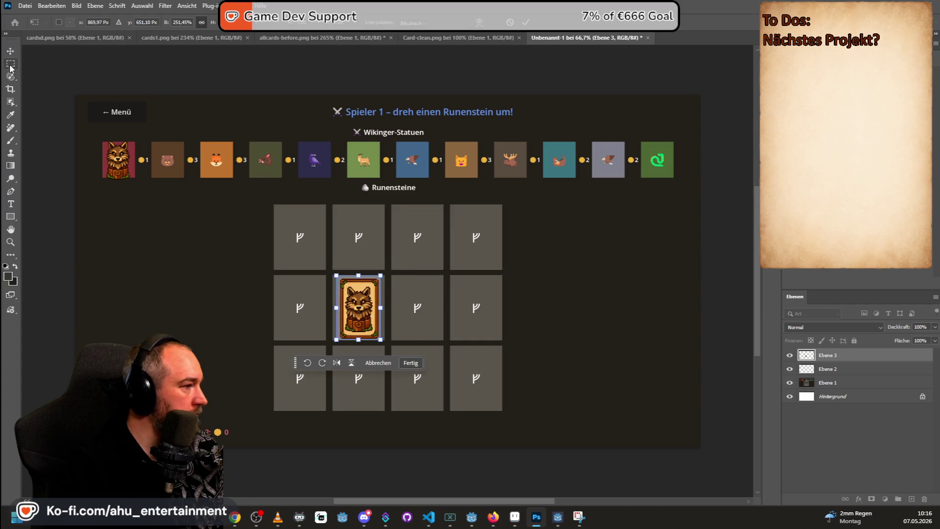
{"action": "left_click", "coordinate": [10, 65]}
{"action": "scroll", "coordinate": [393, 216], "scroll_direction": "up", "scroll_amount": 3}
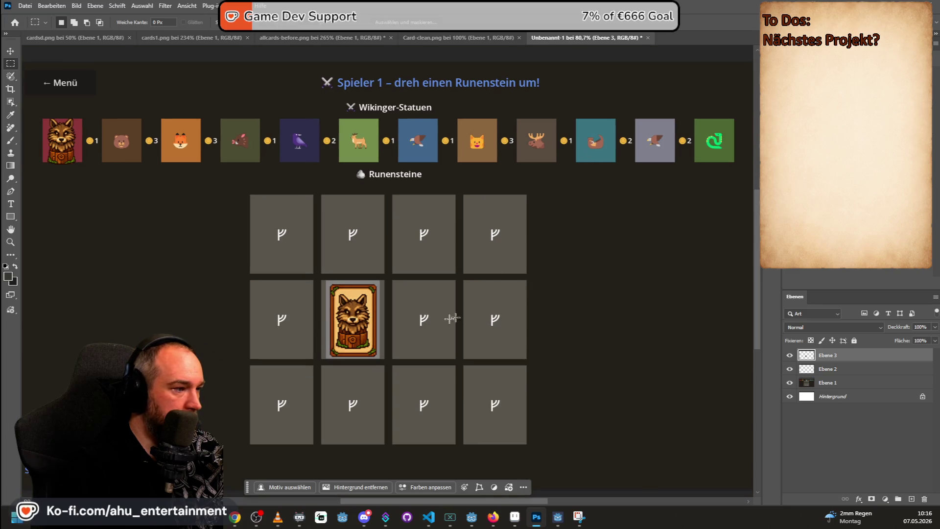
- Zoom over the wolf mockup, hide the panels with Tab, then return to the game
{"action": "scroll", "coordinate": [293, 321], "scroll_direction": "left", "scroll_amount": 1}
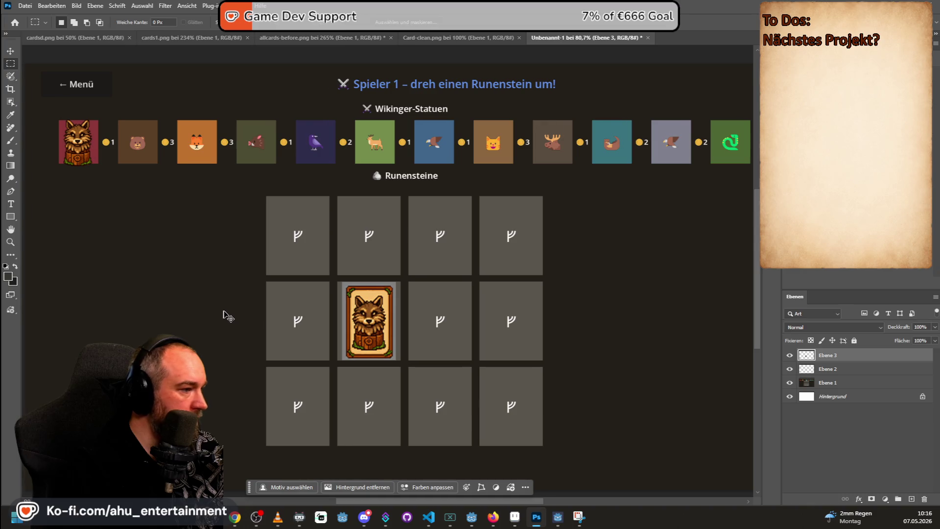
{"action": "scroll", "coordinate": [348, 329], "scroll_direction": "up", "scroll_amount": 5}
{"action": "scroll", "coordinate": [349, 331], "scroll_direction": "down", "scroll_amount": 5}
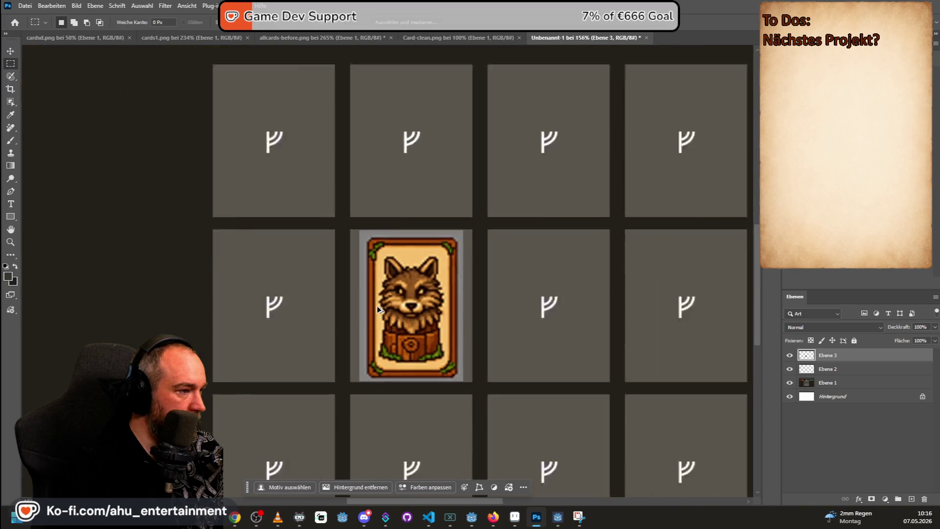
{"action": "scroll", "coordinate": [534, 299], "scroll_direction": "up", "scroll_amount": 1}
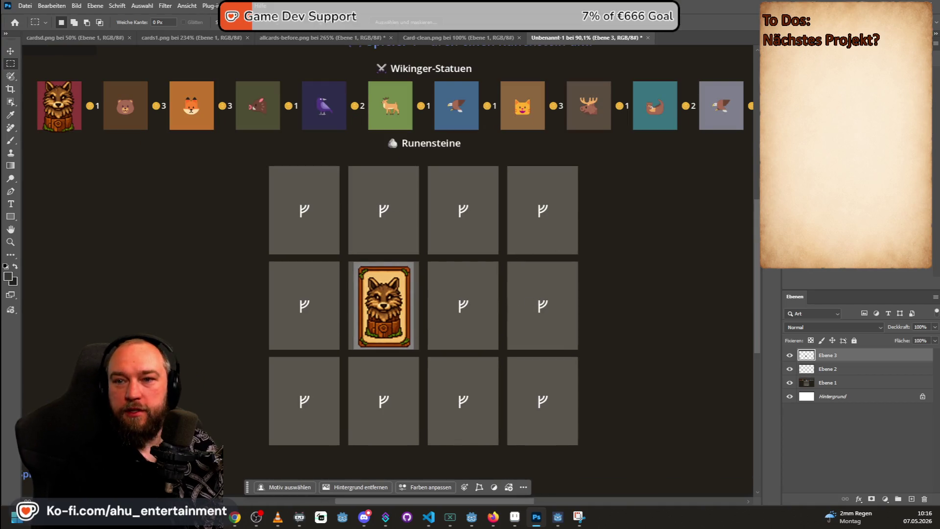
{"action": "key", "text": "alt+Tab"}
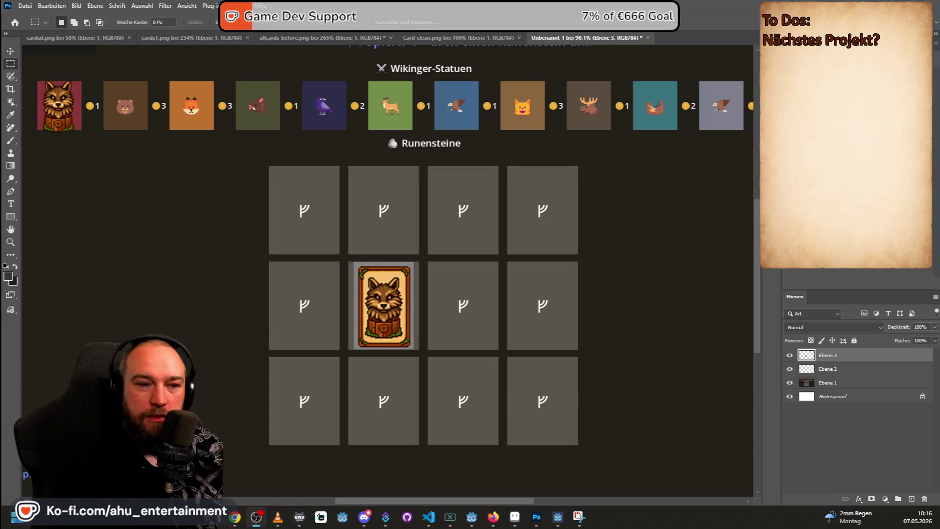
{"action": "left_click", "coordinate": [548, 202]}
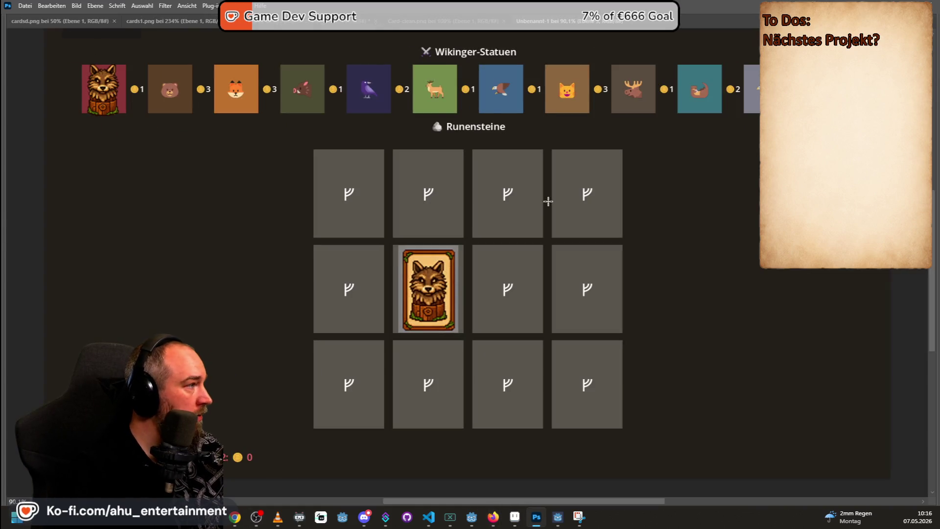
{"action": "scroll", "coordinate": [548, 201], "scroll_direction": "left", "scroll_amount": 1}
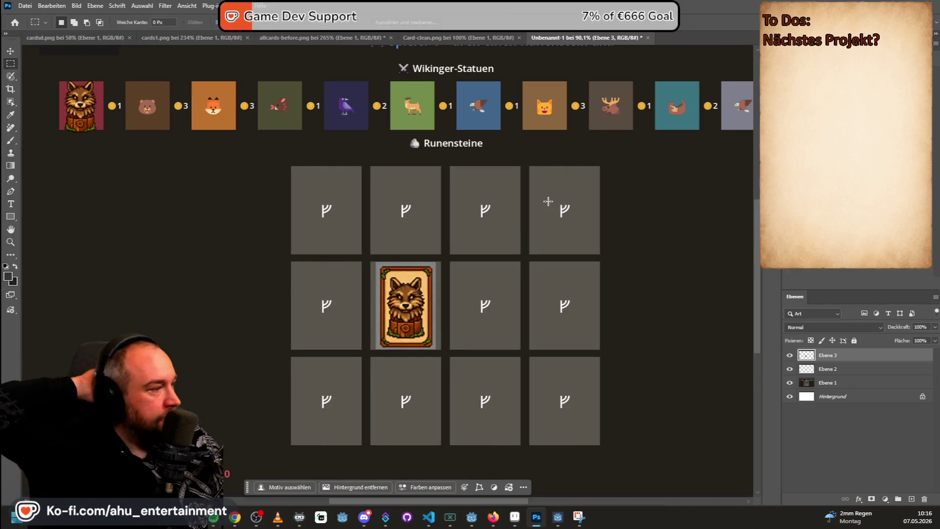
{"action": "key", "text": "Tab"}
{"action": "key", "text": "Tab"}
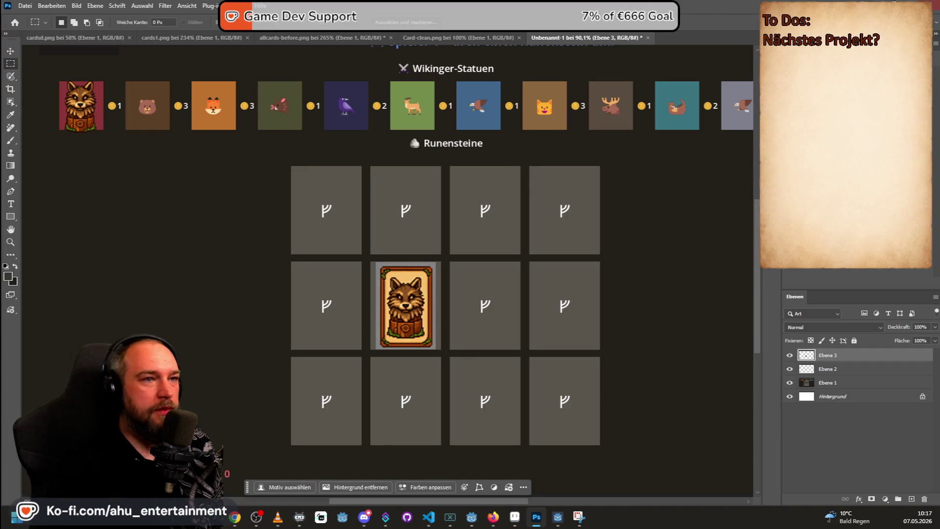
{"action": "key", "text": "alt+Tab"}
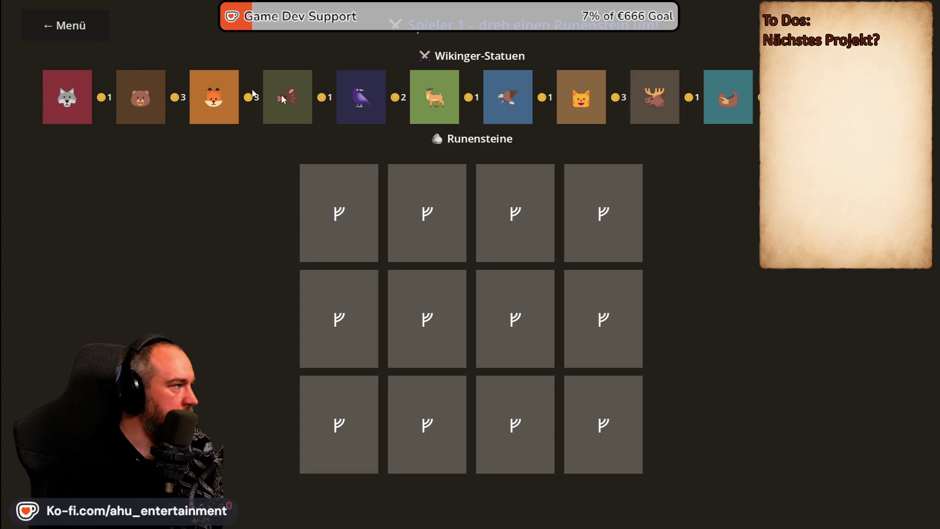
- Return the game to its menu, attempt saving the guard_slot scene, then bring up Aseprite's statue sheet
{"action": "left_click", "coordinate": [84, 30]}
{"action": "key", "text": "alt+Tab"}
{"action": "key", "text": "ctrl+s"}
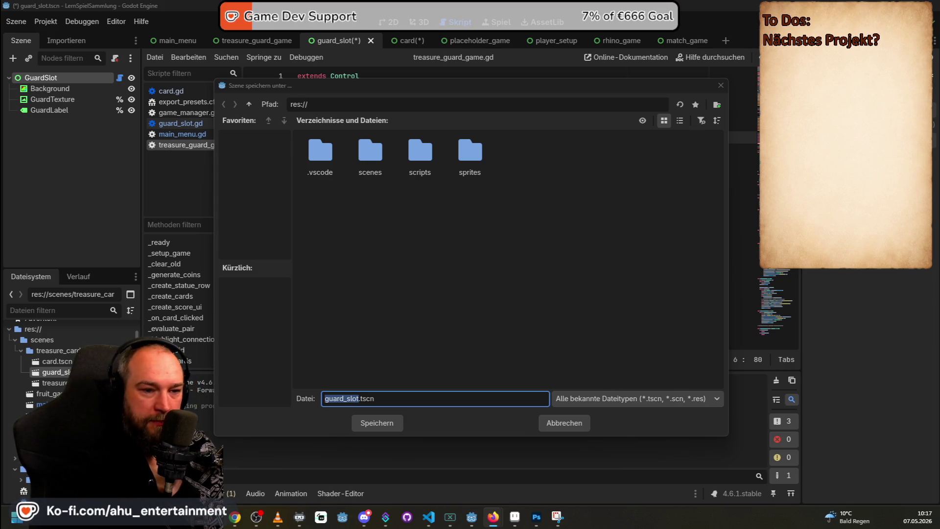
{"action": "left_click", "coordinate": [550, 423]}
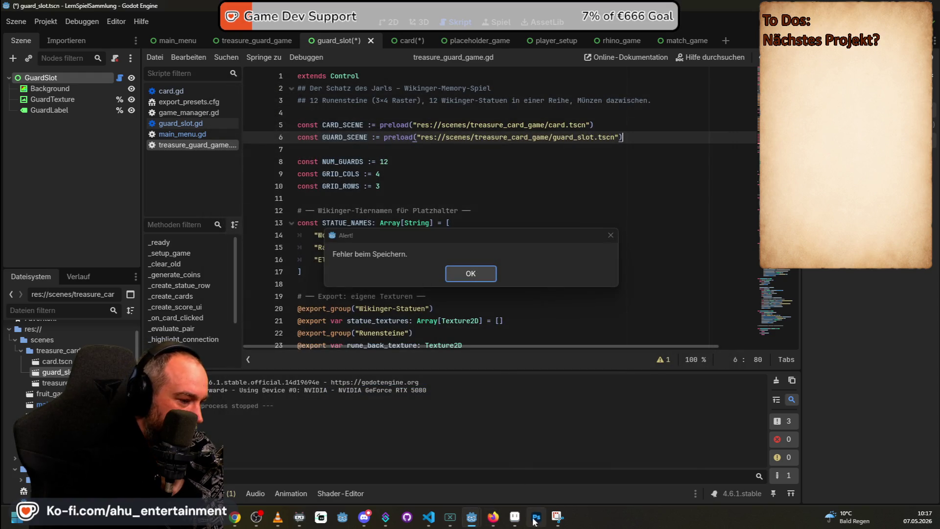
{"action": "left_click", "coordinate": [535, 518]}
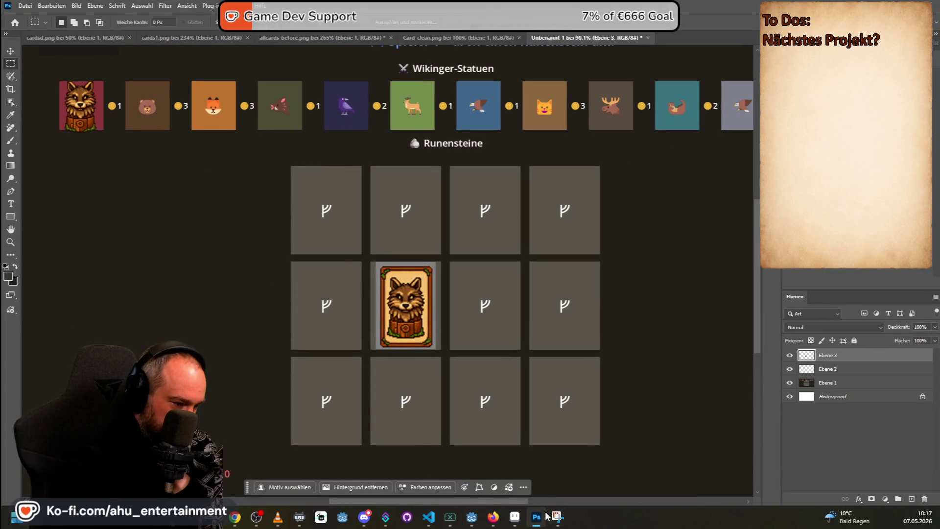
{"action": "left_click", "coordinate": [515, 520]}
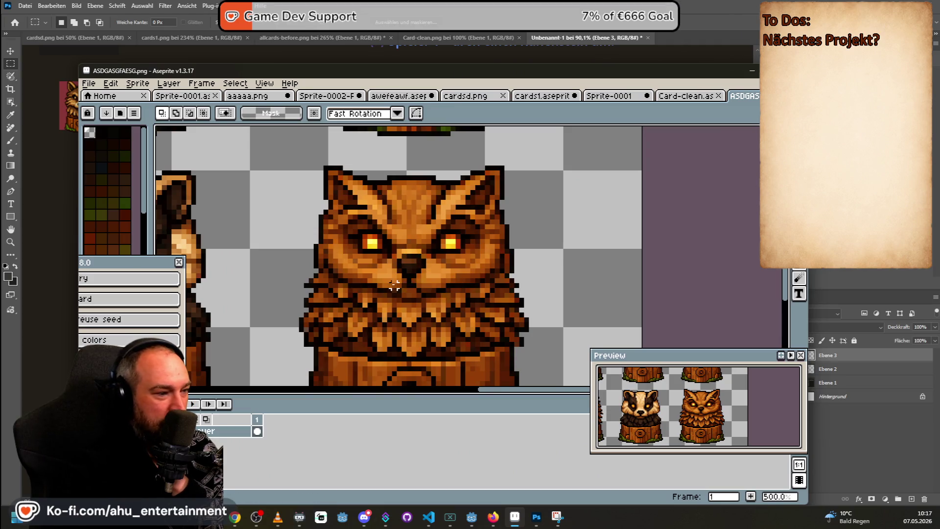
{"action": "scroll", "coordinate": [370, 295], "scroll_direction": "up", "scroll_amount": 1}
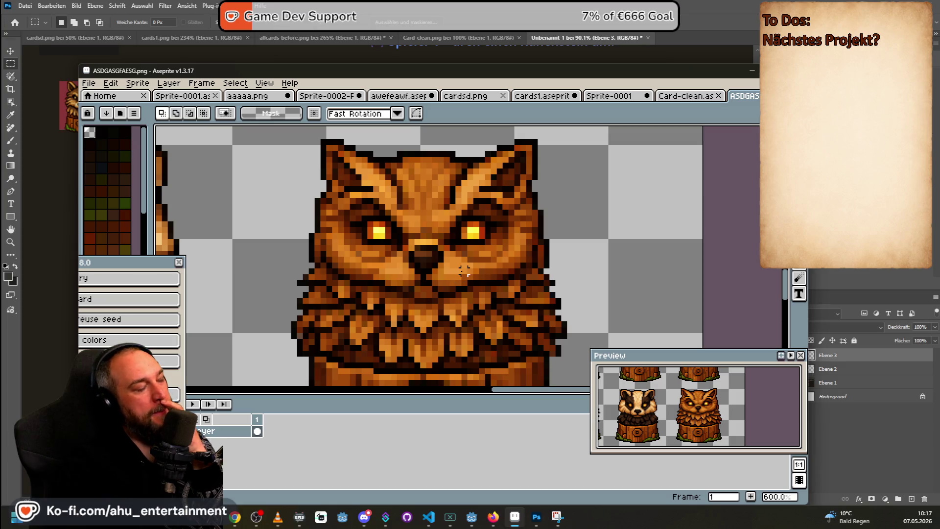
{"action": "scroll", "coordinate": [458, 279], "scroll_direction": "down", "scroll_amount": 2}
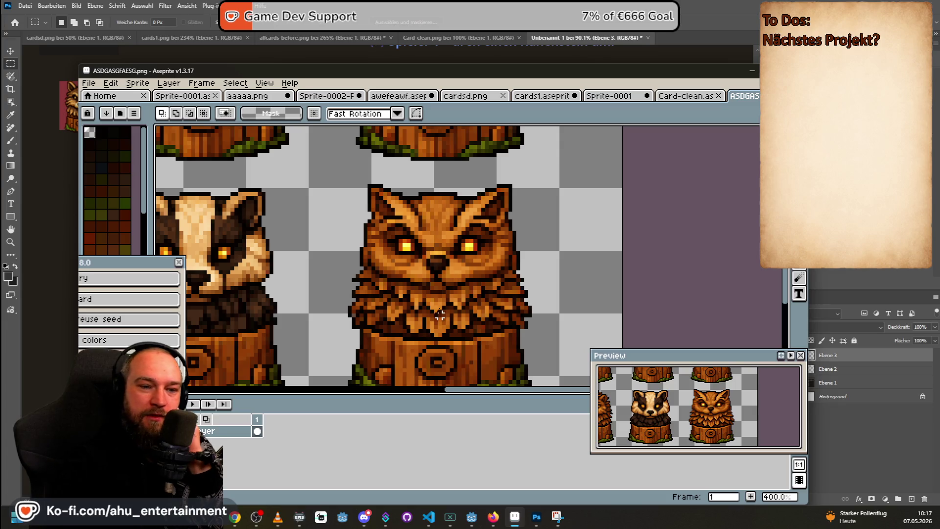
{"action": "scroll", "coordinate": [370, 202], "scroll_direction": "down", "scroll_amount": 1}
{"action": "scroll", "coordinate": [371, 202], "scroll_direction": "down", "scroll_amount": 2}
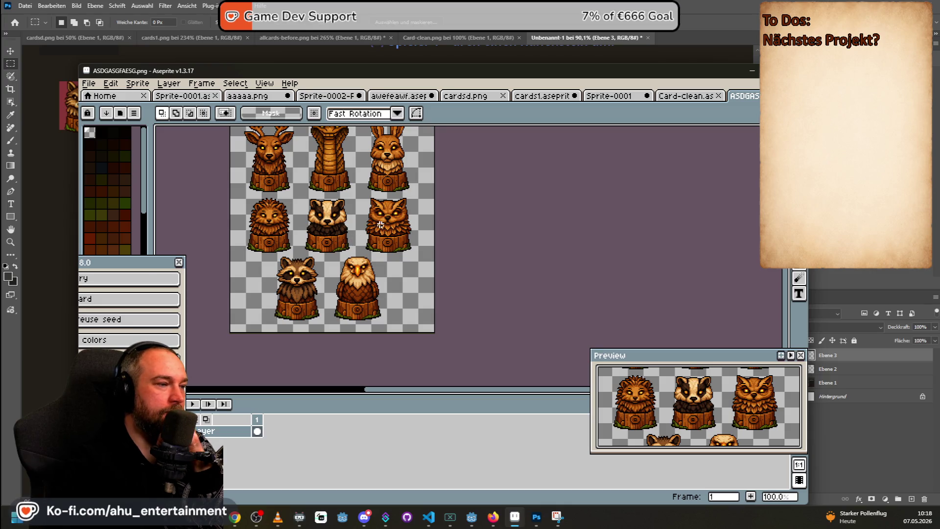
- Pan and zoom to reveal the top statue row and make the Aseprite window taller
{"action": "scroll", "coordinate": [381, 211], "scroll_direction": "up", "scroll_amount": 4}
{"action": "scroll", "coordinate": [386, 225], "scroll_direction": "down", "scroll_amount": 4}
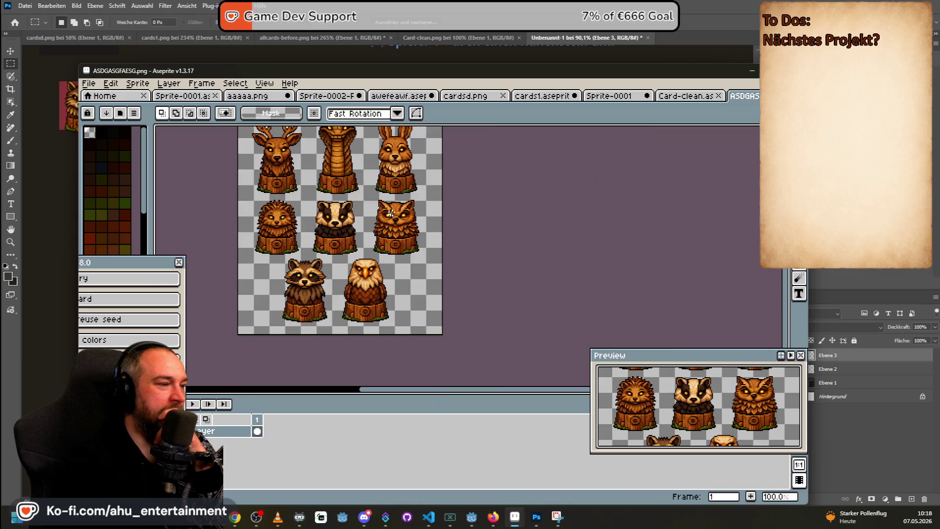
{"action": "left_click_drag", "start_coordinate": [393, 198], "coordinate": [411, 245]}
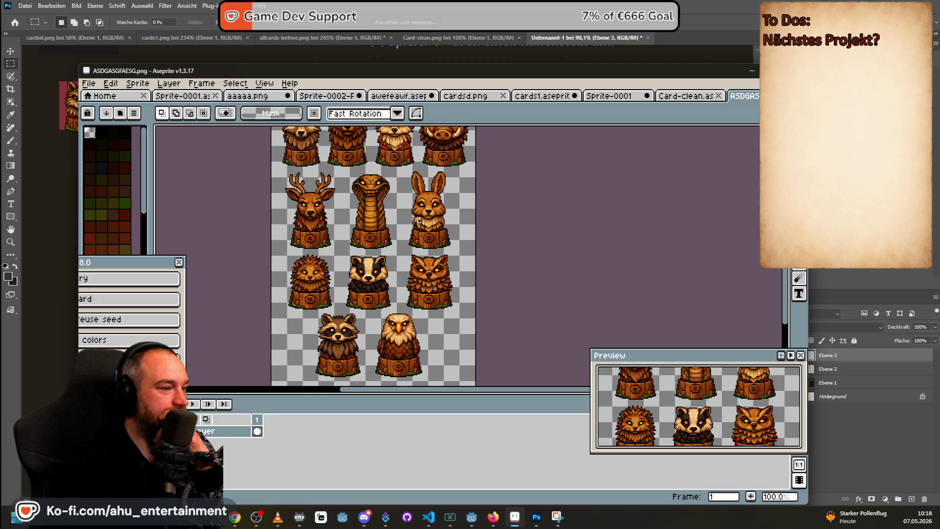
{"action": "left_click_drag", "start_coordinate": [381, 264], "coordinate": [390, 289]}
{"action": "scroll", "coordinate": [402, 264], "scroll_direction": "down", "scroll_amount": 1}
{"action": "scroll", "coordinate": [402, 264], "scroll_direction": "up", "scroll_amount": 2}
{"action": "scroll", "coordinate": [403, 264], "scroll_direction": "down", "scroll_amount": 1}
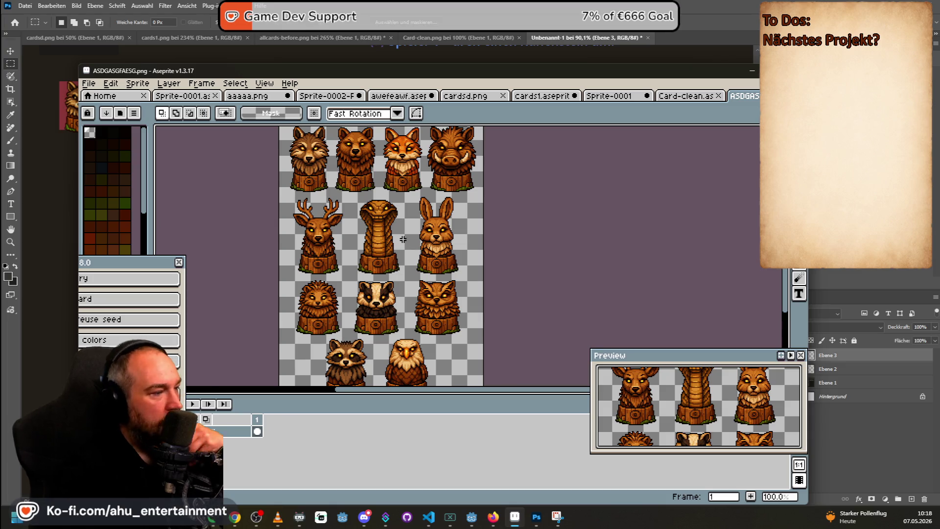
{"action": "mouse_move", "coordinate": [355, 65]}
{"action": "left_mouse_down"}
{"action": "mouse_move", "coordinate": [355, 255]}
{"action": "mouse_move", "coordinate": [355, 118]}
{"action": "mouse_move", "coordinate": [371, 164]}
{"action": "mouse_move", "coordinate": [440, 55]}
{"action": "mouse_move", "coordinate": [489, 43]}
{"action": "left_mouse_up"}
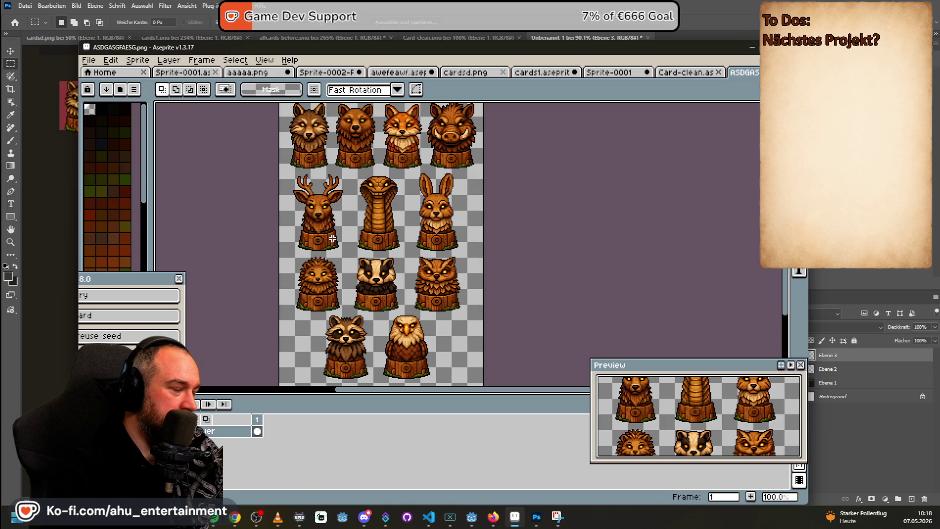
- Switch to the Photoshop mock-up, then back to the Godot memory-game project
{"action": "scroll", "coordinate": [343, 239], "scroll_direction": "down", "scroll_amount": 1}
{"action": "scroll", "coordinate": [348, 241], "scroll_direction": "up", "scroll_amount": 1}
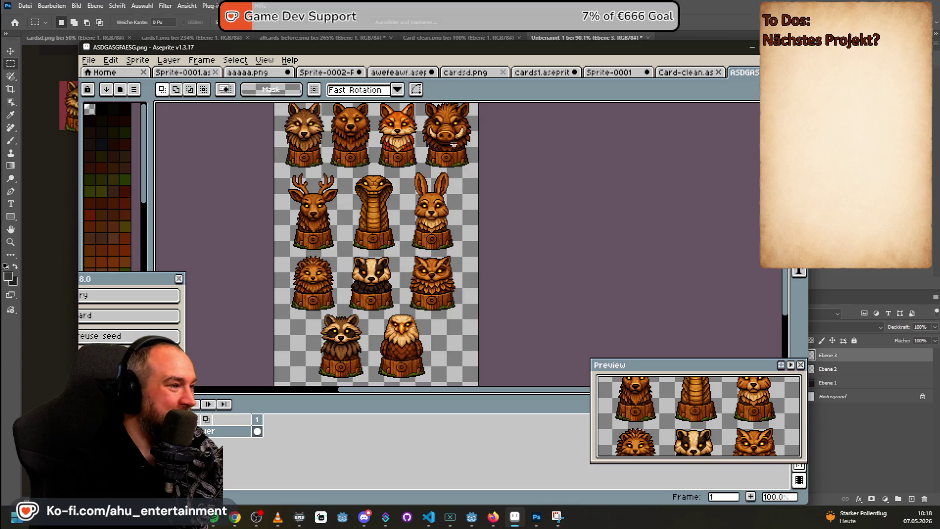
{"action": "key", "text": "alt+Tab"}
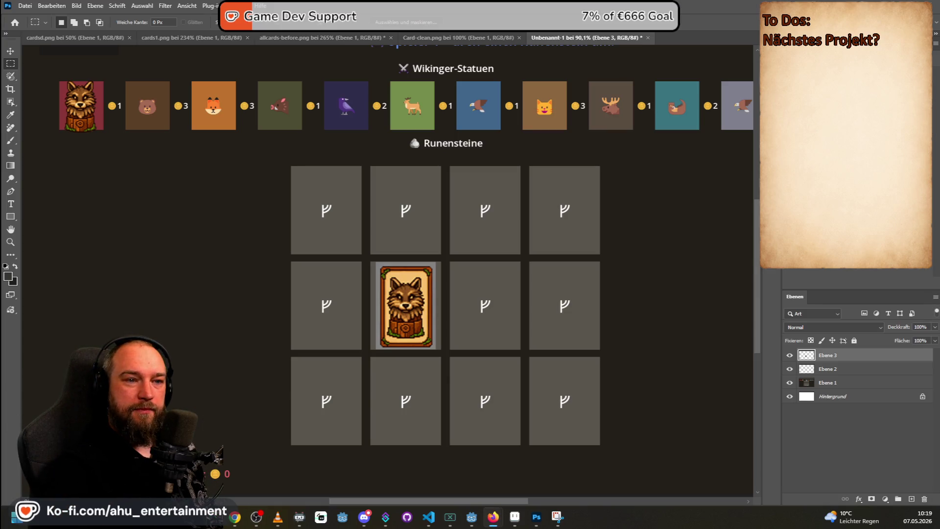
{"action": "key", "text": "alt+Tab"}
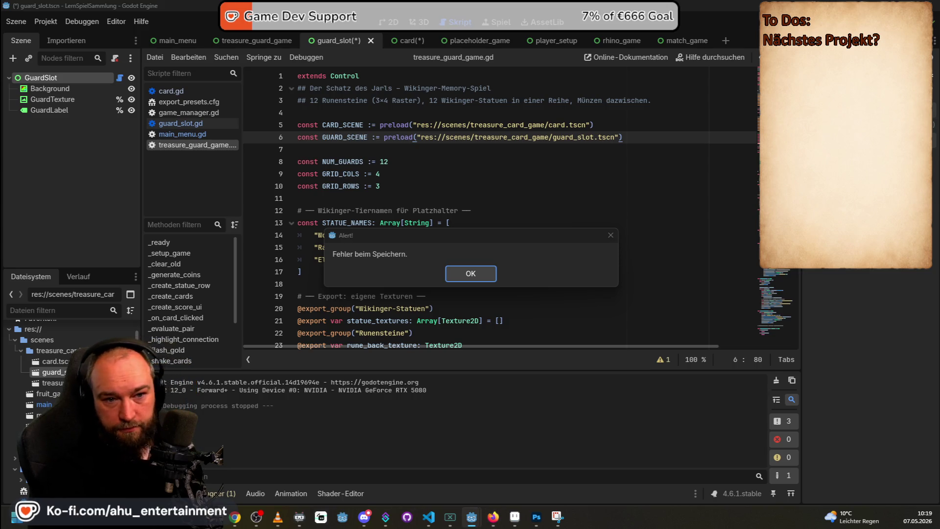
- Open the RINO Rush main_menu scene and show the ParticlesBackground node in the 2D view
{"action": "key", "text": "Return"}
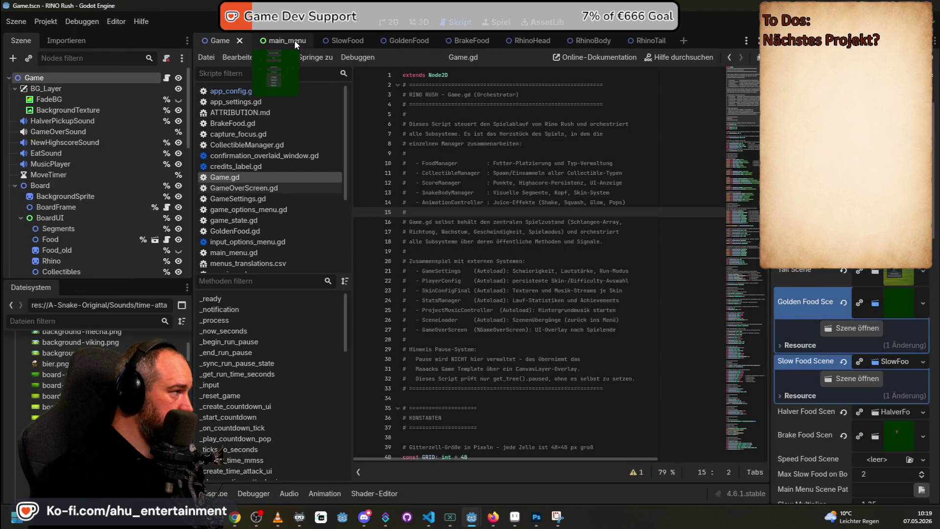
{"action": "left_click", "coordinate": [295, 40]}
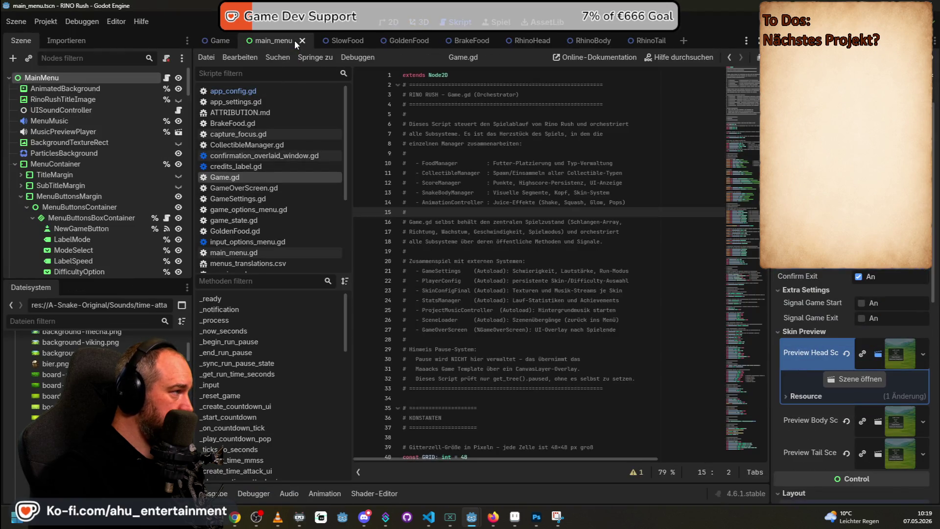
{"action": "left_click", "coordinate": [75, 151]}
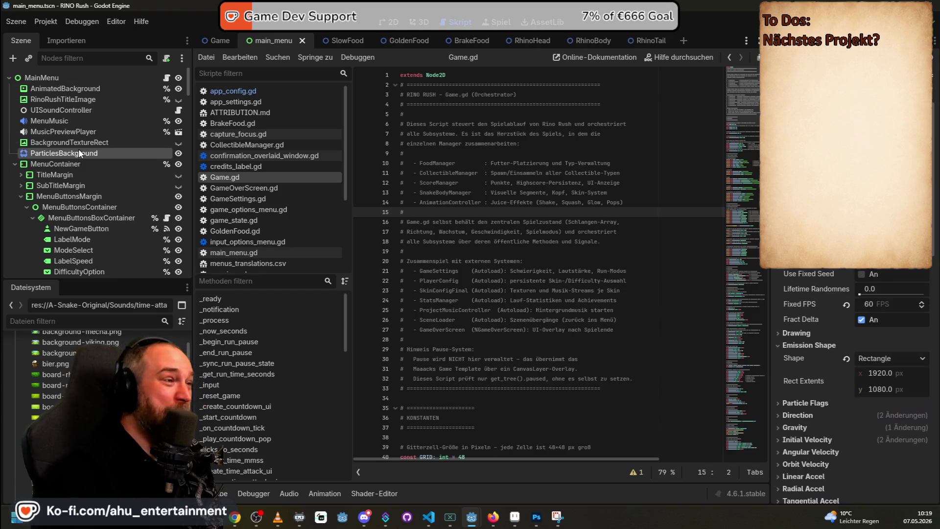
{"action": "left_click", "coordinate": [380, 24]}
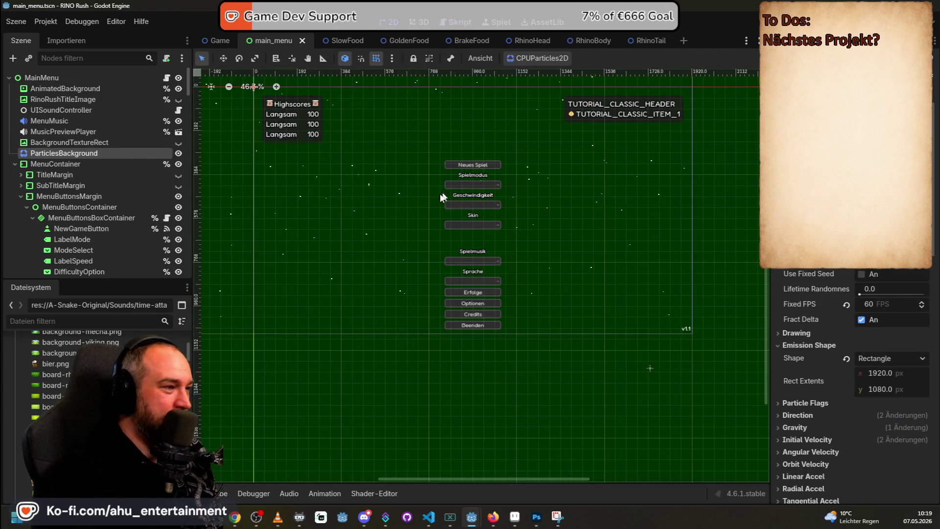
- Zoom and pan the 2D view around the main menu layout's particle background
{"action": "scroll", "coordinate": [547, 225], "scroll_direction": "up", "scroll_amount": 5}
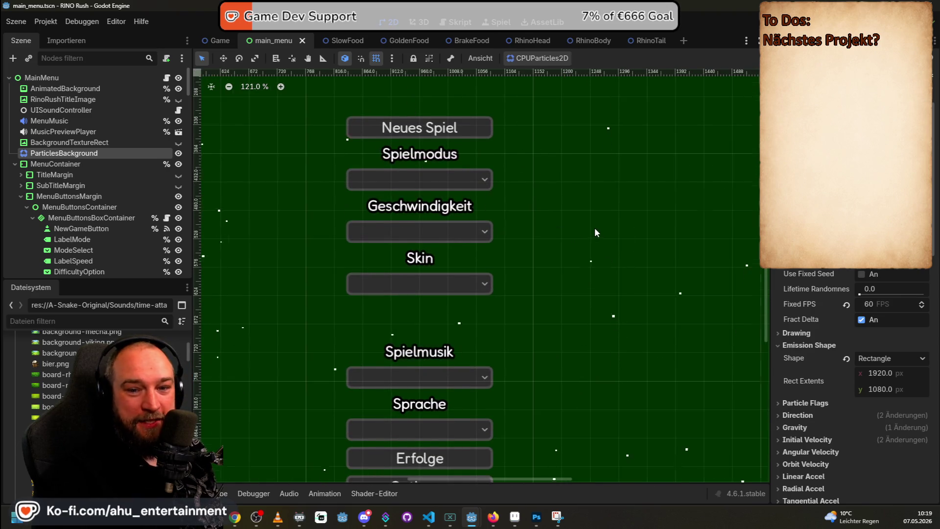
{"action": "scroll", "coordinate": [594, 227], "scroll_direction": "down", "scroll_amount": 4}
{"action": "scroll", "coordinate": [644, 214], "scroll_direction": "down", "scroll_amount": 1}
{"action": "mouse_move", "coordinate": [644, 214]}
{"action": "left_mouse_down"}
{"action": "mouse_move", "coordinate": [565, 268]}
{"action": "mouse_move", "coordinate": [553, 299]}
{"action": "left_mouse_up"}
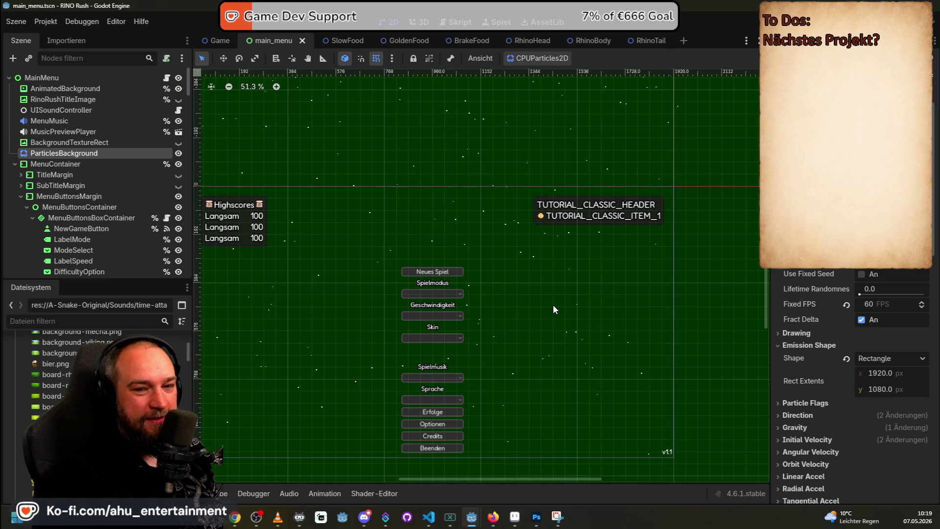
{"action": "scroll", "coordinate": [552, 306], "scroll_direction": "up", "scroll_amount": 2}
{"action": "scroll", "coordinate": [551, 302], "scroll_direction": "up", "scroll_amount": 3}
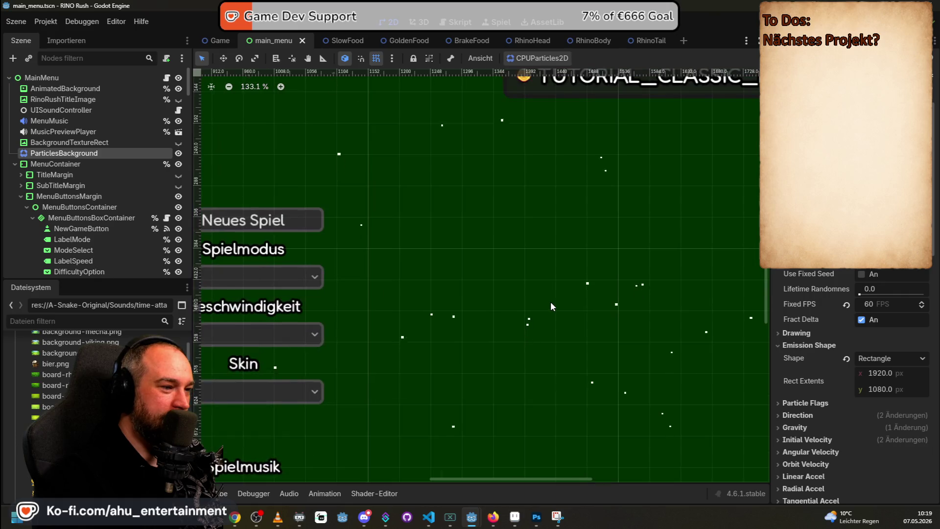
{"action": "scroll", "coordinate": [550, 301], "scroll_direction": "down", "scroll_amount": 7}
{"action": "left_click_drag", "start_coordinate": [475, 223], "coordinate": [509, 235]}
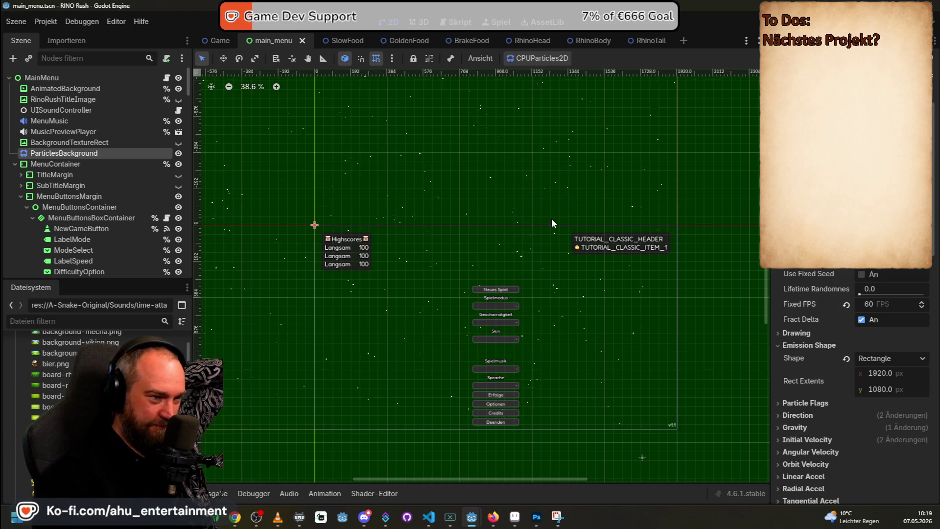
- Inspect the menu layout a bit more, then close the RINO Rush editor window
{"action": "scroll", "coordinate": [553, 220], "scroll_direction": "up", "scroll_amount": 1}
{"action": "scroll", "coordinate": [601, 328], "scroll_direction": "up", "scroll_amount": 1}
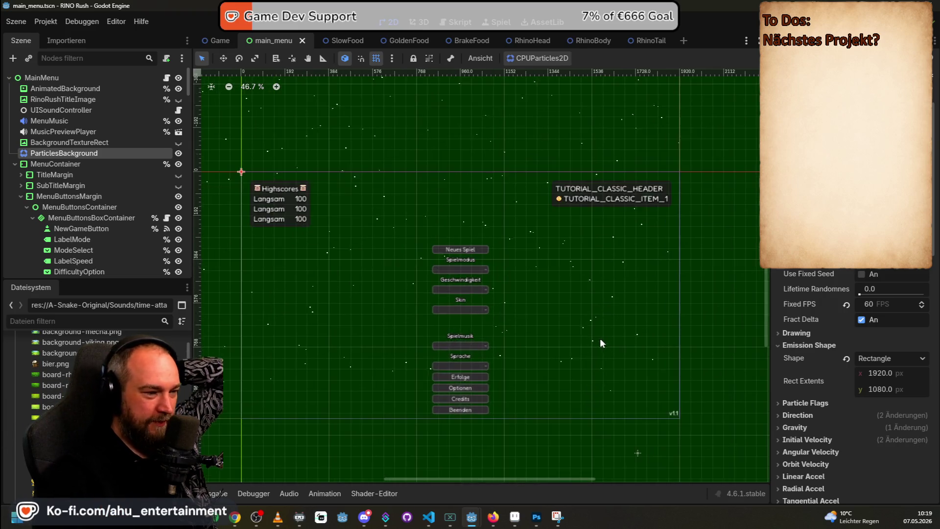
{"action": "scroll", "coordinate": [601, 338], "scroll_direction": "up", "scroll_amount": 3}
{"action": "left_click_drag", "start_coordinate": [535, 288], "coordinate": [587, 264]}
{"action": "scroll", "coordinate": [585, 263], "scroll_direction": "down", "scroll_amount": 7}
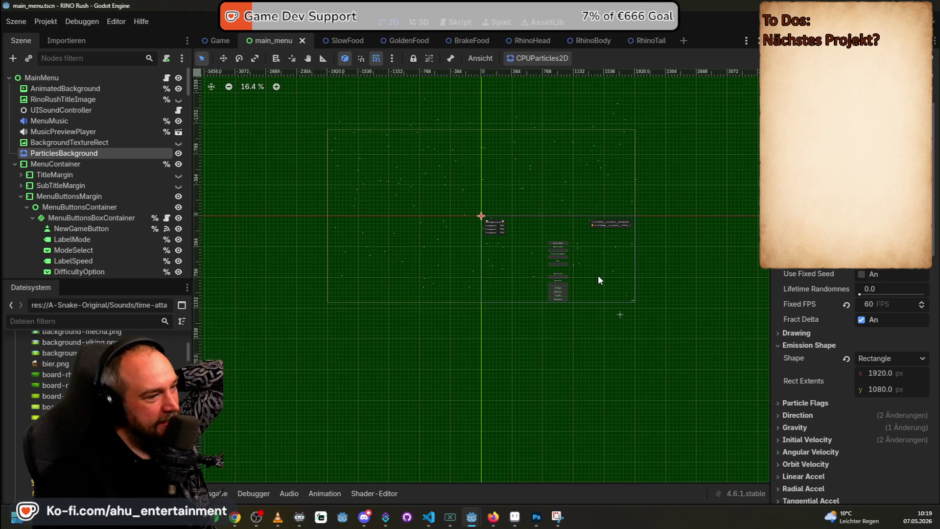
{"action": "scroll", "coordinate": [597, 275], "scroll_direction": "up", "scroll_amount": 6}
{"action": "scroll", "coordinate": [598, 275], "scroll_direction": "up", "scroll_amount": 3}
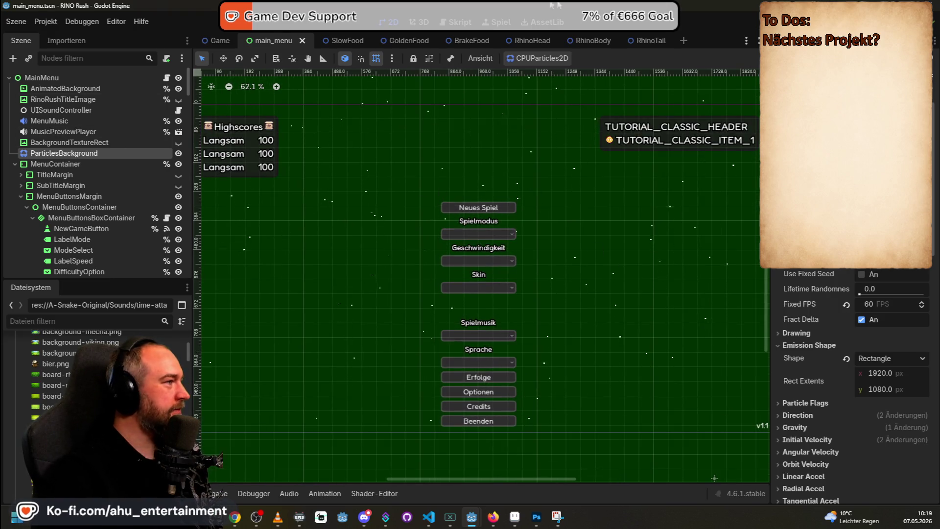
{"action": "left_click", "coordinate": [931, 4]}
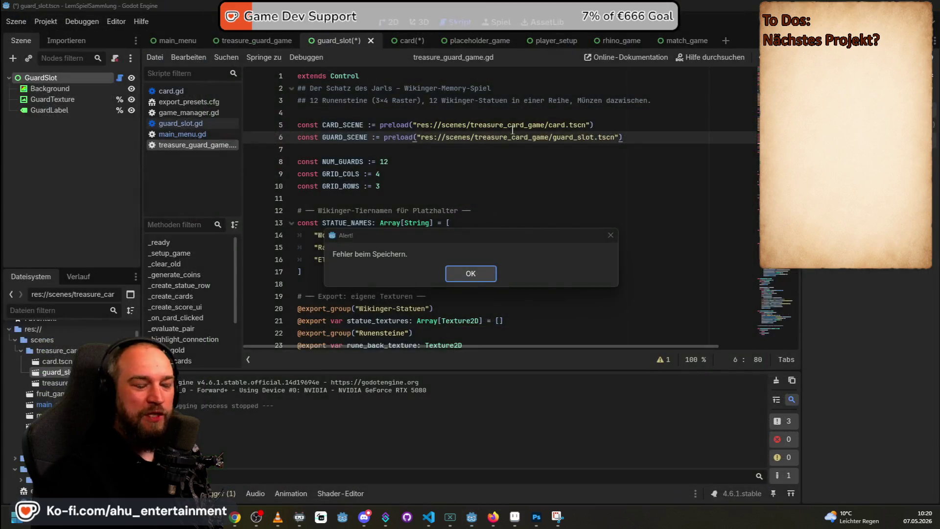
- Dismiss the save warnings and close guard_slot and card without saving ('Nicht speichern')
{"action": "left_click", "coordinate": [491, 272]}
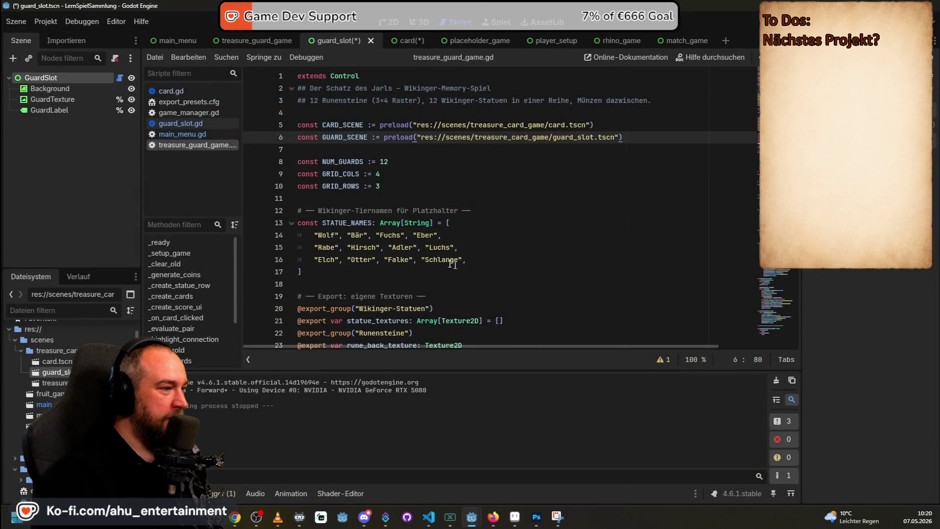
{"action": "left_click", "coordinate": [350, 246]}
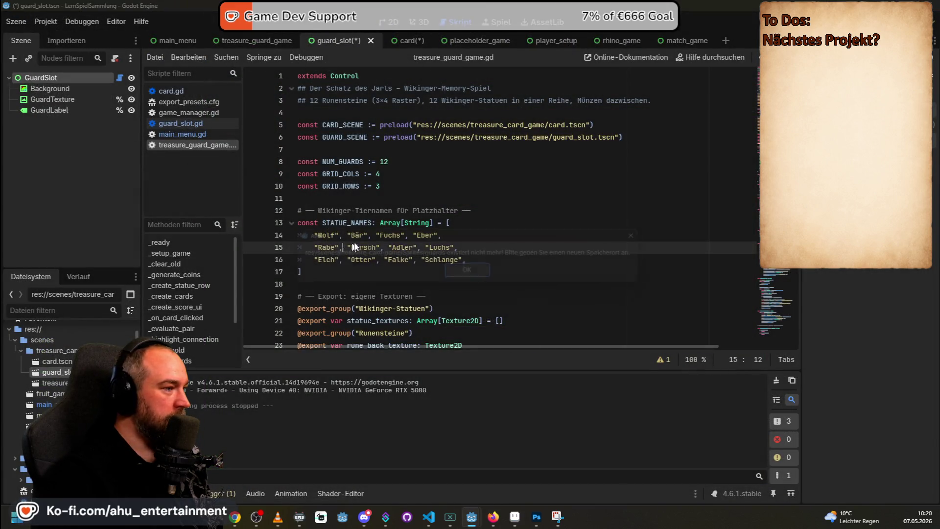
{"action": "left_click", "coordinate": [483, 271]}
{"action": "left_click", "coordinate": [562, 422]}
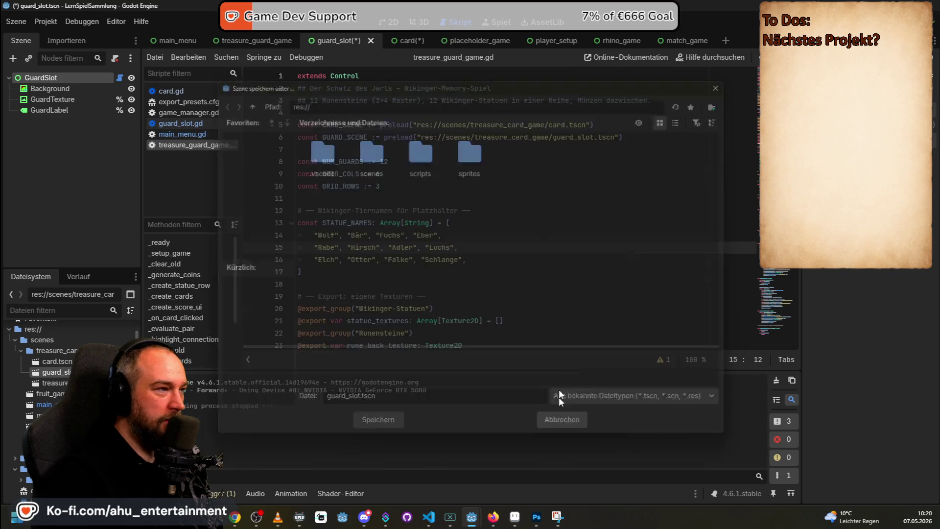
{"action": "left_click", "coordinate": [371, 41]}
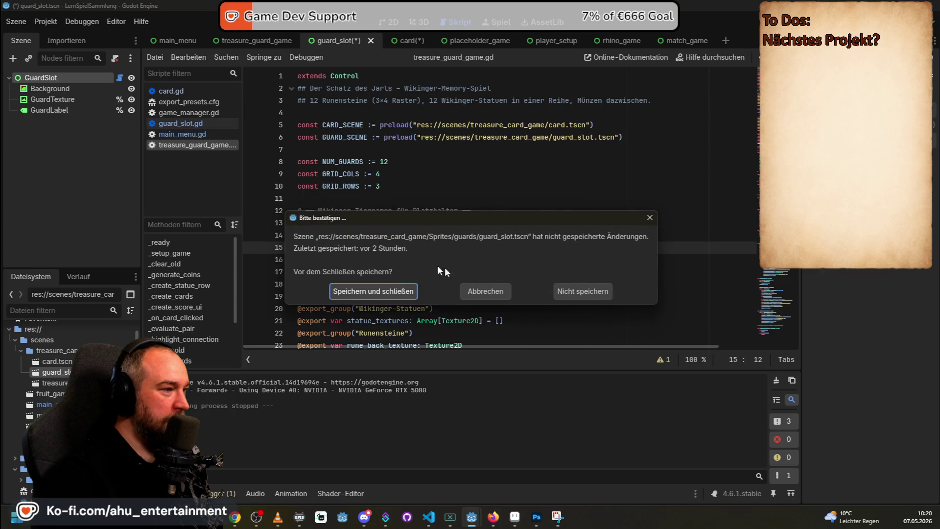
{"action": "left_click", "coordinate": [584, 290]}
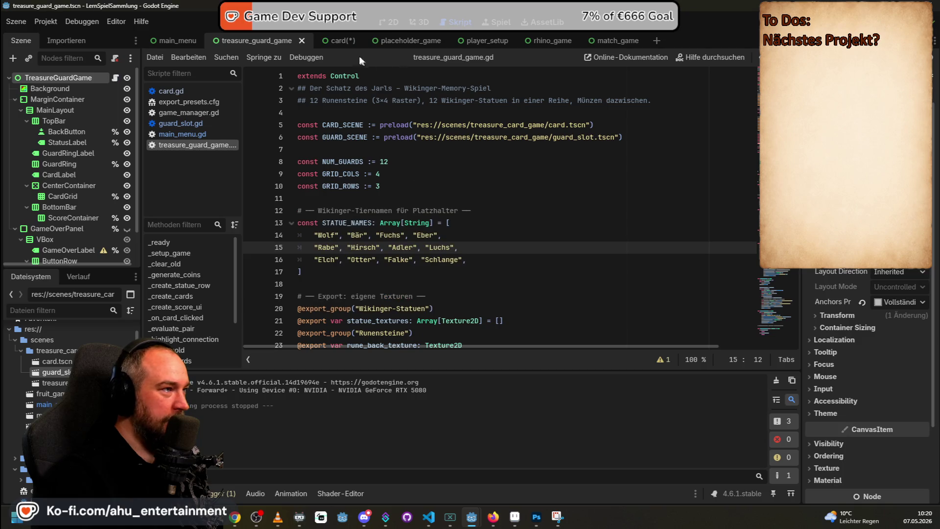
{"action": "left_click", "coordinate": [334, 40]}
{"action": "left_click", "coordinate": [352, 41]}
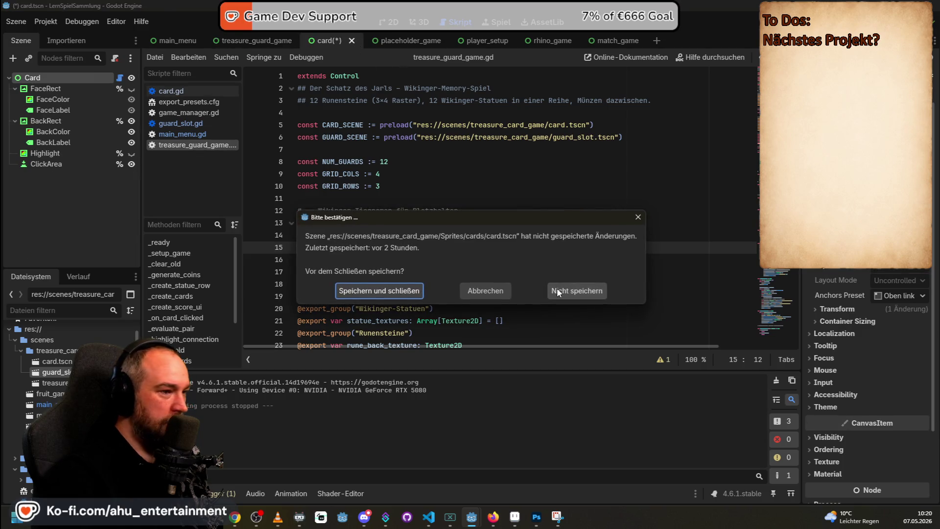
{"action": "left_click", "coordinate": [558, 289]}
- Reopen guard_slot and card, close match_game and rhino_game, and show main_menu
{"action": "double_click", "coordinate": [69, 371]}
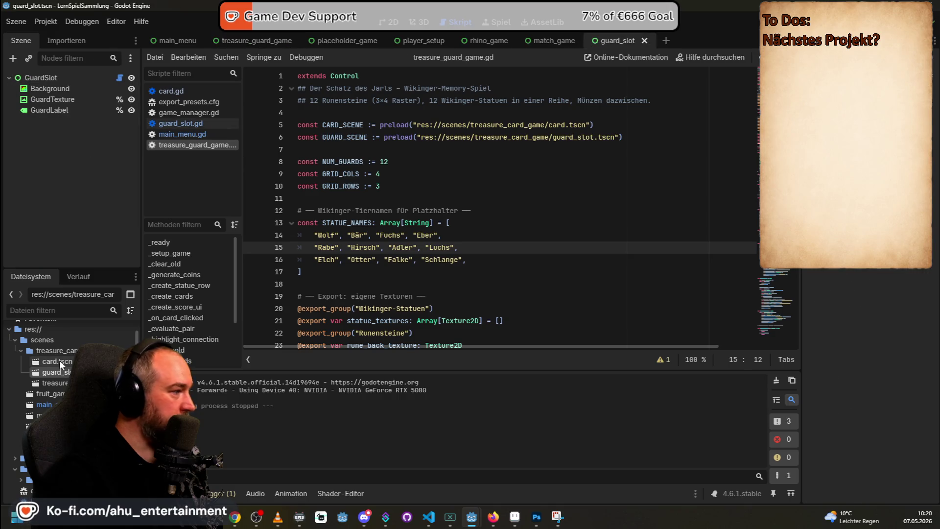
{"action": "double_click", "coordinate": [59, 362]}
{"action": "left_click", "coordinate": [534, 41]}
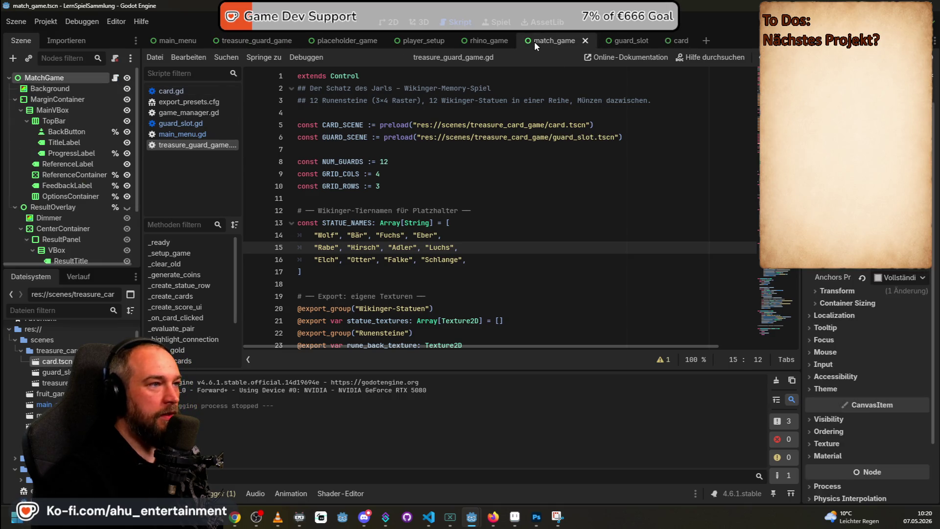
{"action": "left_click", "coordinate": [583, 40]}
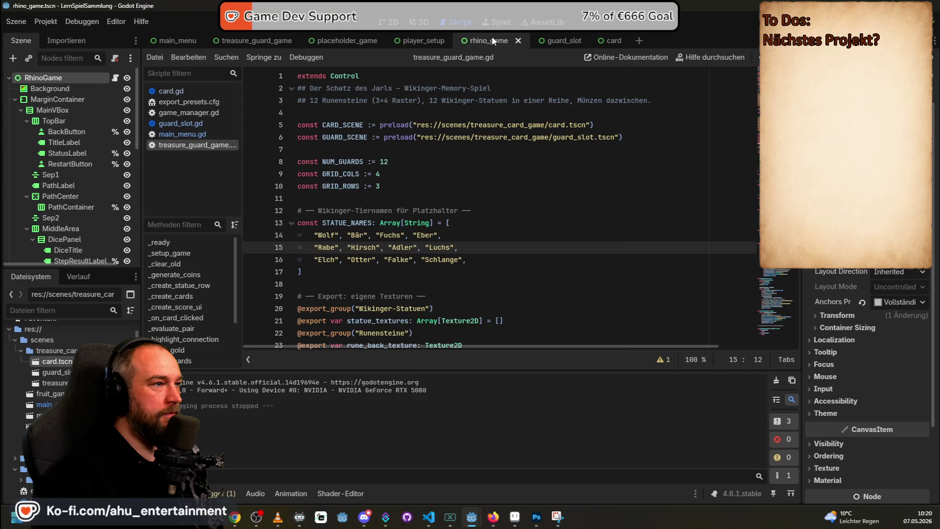
{"action": "left_click", "coordinate": [519, 41]}
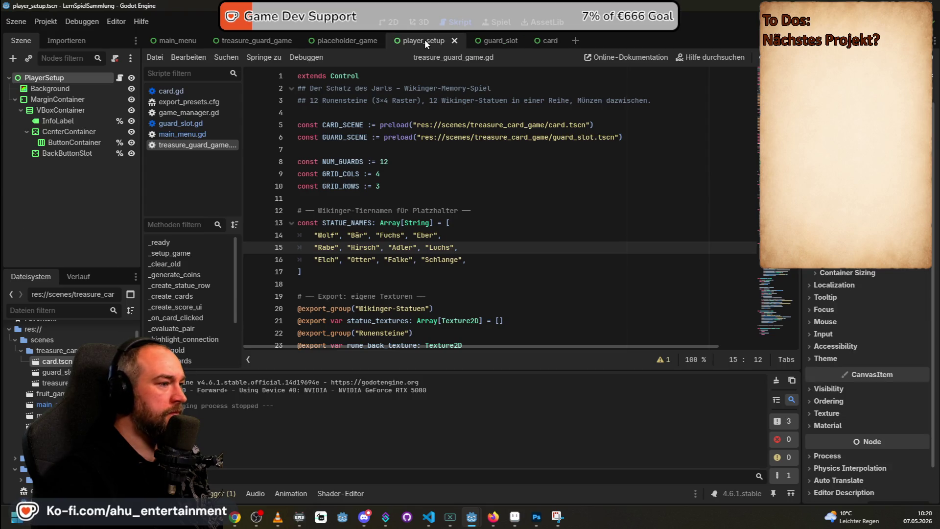
{"action": "left_click", "coordinate": [339, 39]}
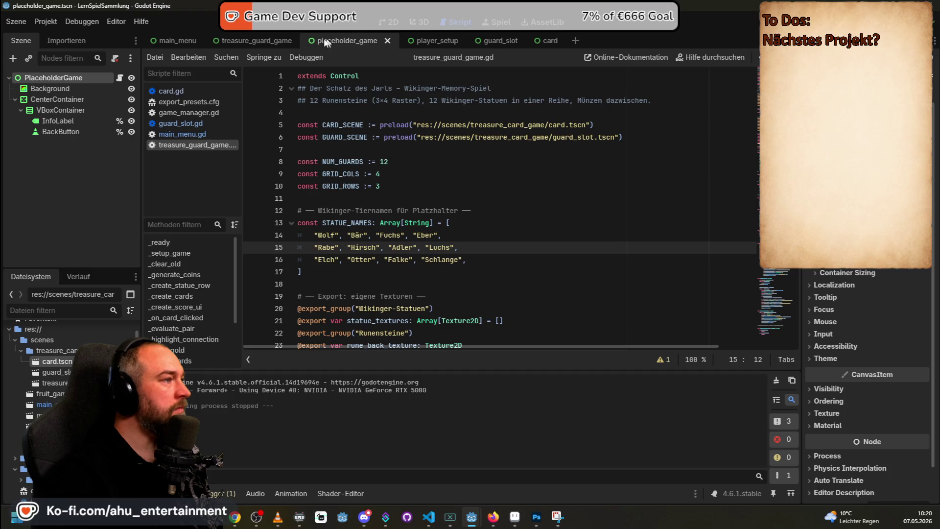
{"action": "left_click", "coordinate": [252, 39]}
{"action": "left_click", "coordinate": [167, 37]}
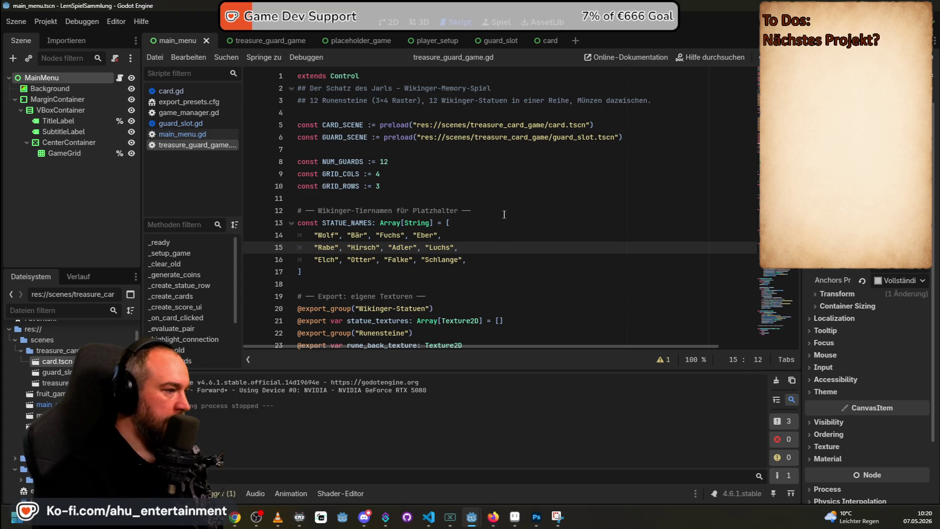
- Scroll treasure_guard_game.gd to its exported statue, rune and gold texture groups, then bring up Photoshop
{"action": "scroll", "coordinate": [504, 214], "scroll_direction": "down", "scroll_amount": 1}
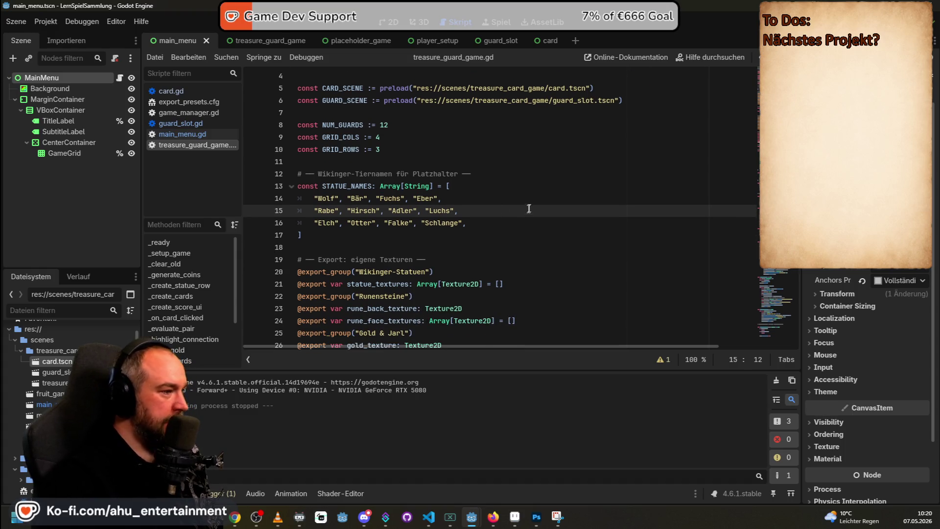
{"action": "scroll", "coordinate": [531, 206], "scroll_direction": "down", "scroll_amount": 1}
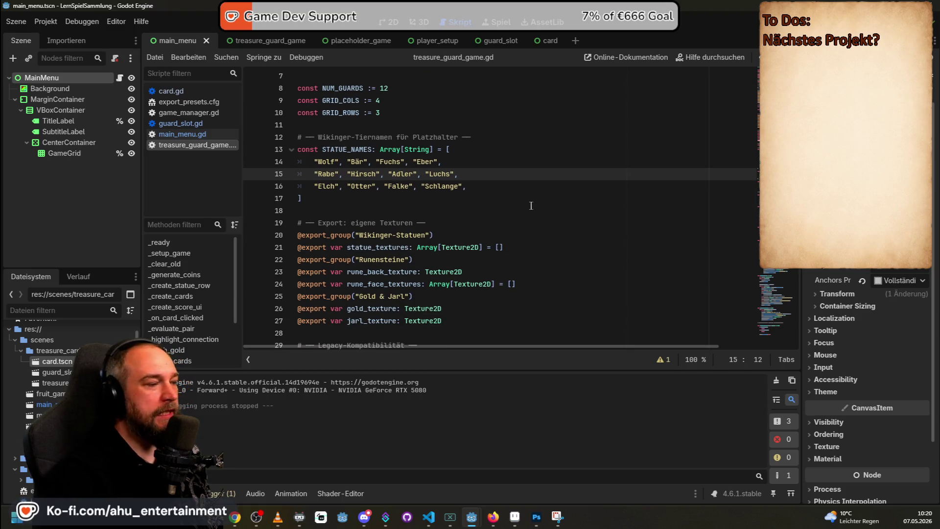
{"action": "scroll", "coordinate": [531, 206], "scroll_direction": "down", "scroll_amount": 1}
{"action": "scroll", "coordinate": [531, 205], "scroll_direction": "up", "scroll_amount": 1}
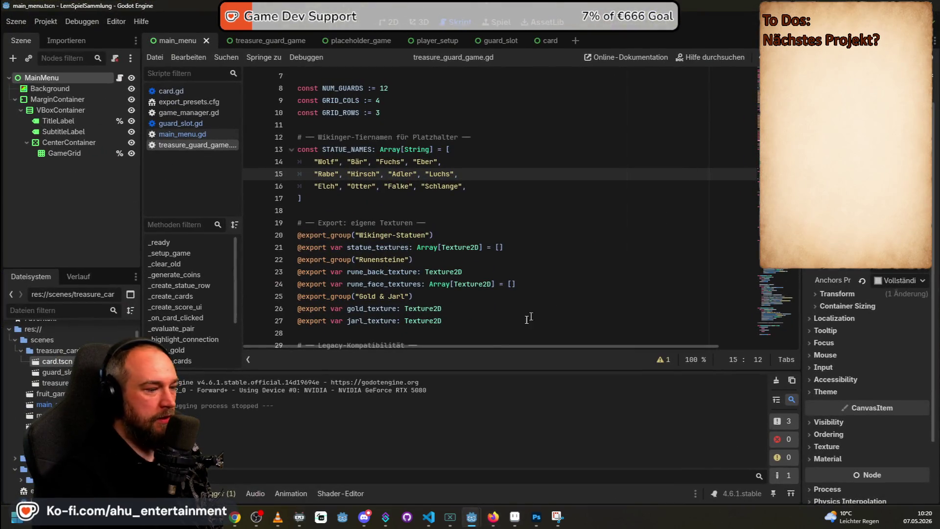
{"action": "left_click", "coordinate": [515, 519]}
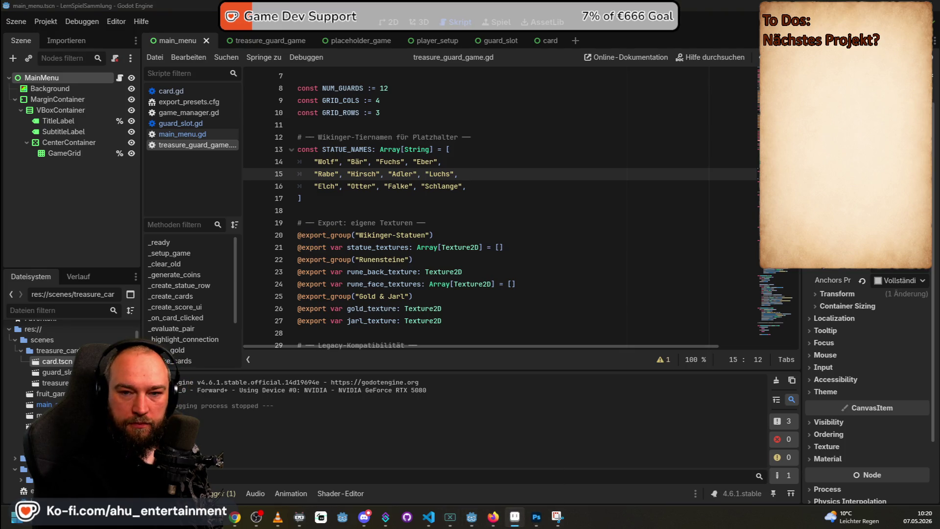
{"action": "left_click", "coordinate": [536, 516]}
- Switch to the allcards-before.png animal sheet and clear its selection
{"action": "left_click", "coordinate": [451, 37]}
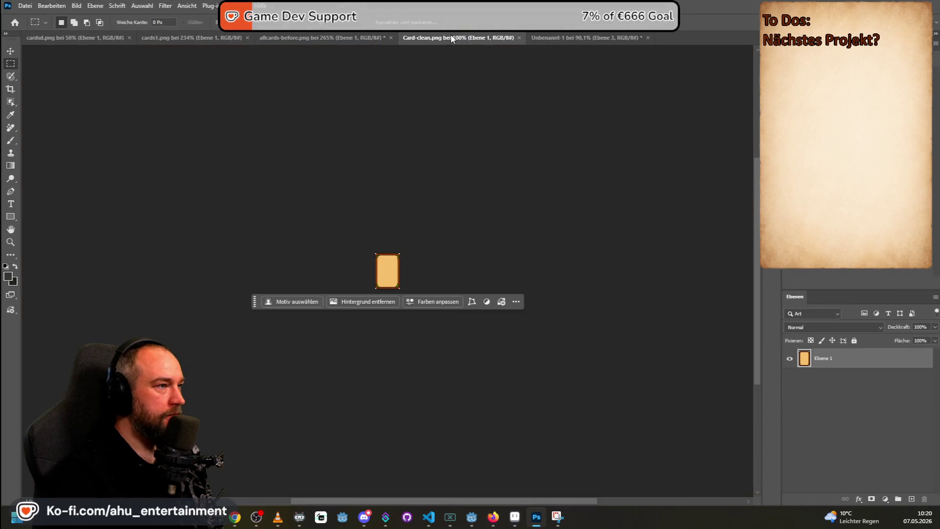
{"action": "left_click", "coordinate": [342, 39]}
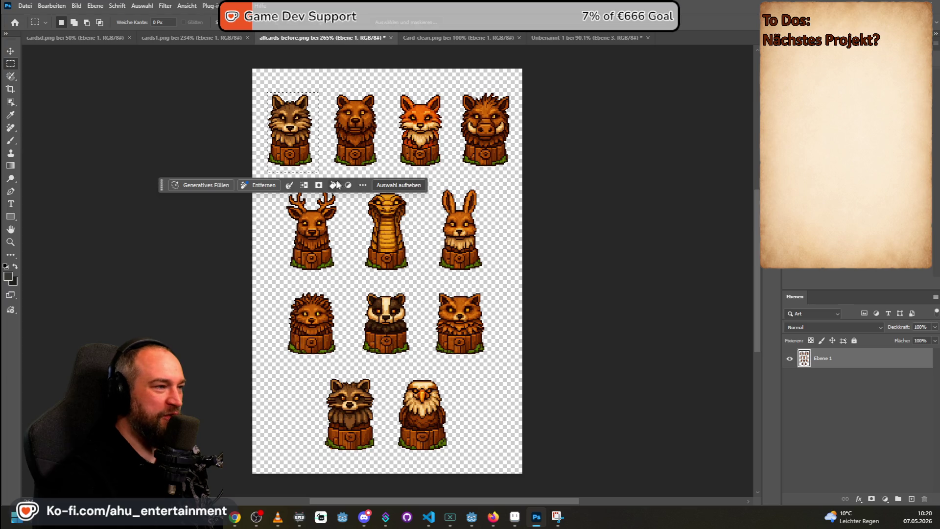
{"action": "left_click", "coordinate": [338, 242]}
{"action": "scroll", "coordinate": [445, 139], "scroll_direction": "up", "scroll_amount": 5}
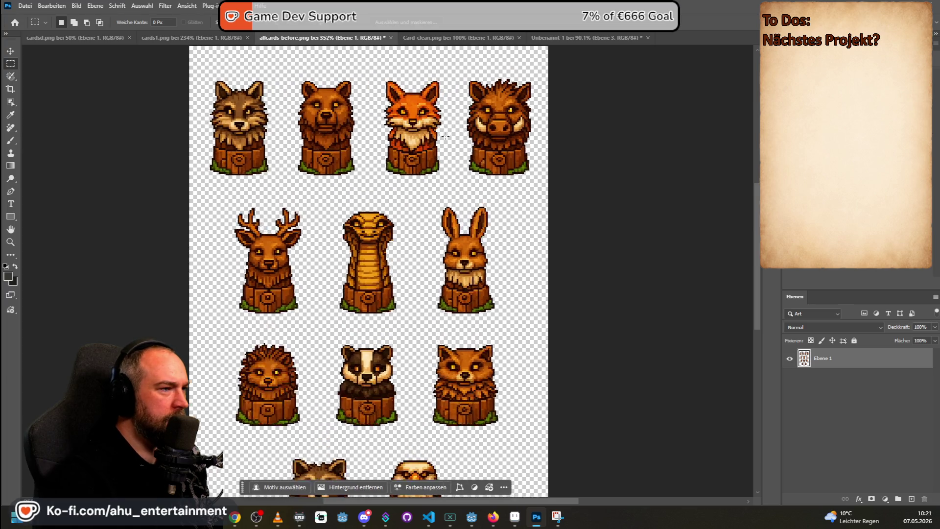
{"action": "scroll", "coordinate": [445, 134], "scroll_direction": "up", "scroll_amount": 3}
{"action": "scroll", "coordinate": [435, 128], "scroll_direction": "down", "scroll_amount": 4}
{"action": "scroll", "coordinate": [433, 124], "scroll_direction": "down", "scroll_amount": 4}
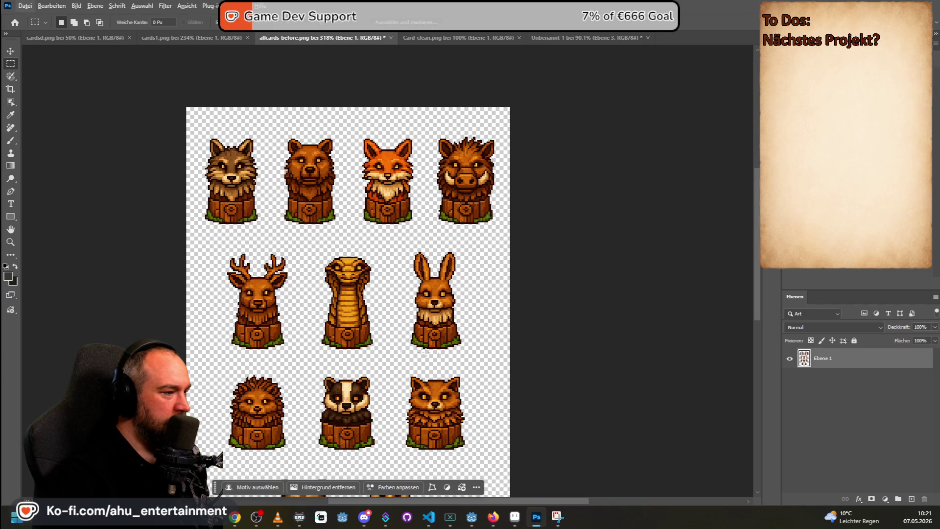
- Inspect the carved animal busts up close, then draw and clear a rectangular marquee
{"action": "mouse_move", "coordinate": [754, 248]}
{"action": "left_mouse_down"}
{"action": "mouse_move", "coordinate": [755, 309]}
{"action": "mouse_move", "coordinate": [757, 289]}
{"action": "left_mouse_up"}
{"action": "scroll", "coordinate": [398, 185], "scroll_direction": "up", "scroll_amount": 2}
{"action": "scroll", "coordinate": [398, 184], "scroll_direction": "down", "scroll_amount": 2}
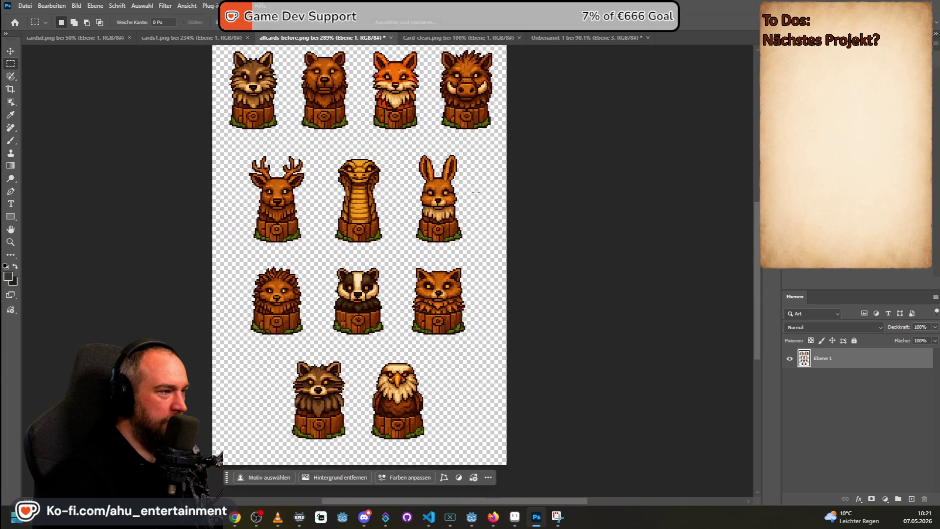
{"action": "scroll", "coordinate": [324, 159], "scroll_direction": "down", "scroll_amount": 1}
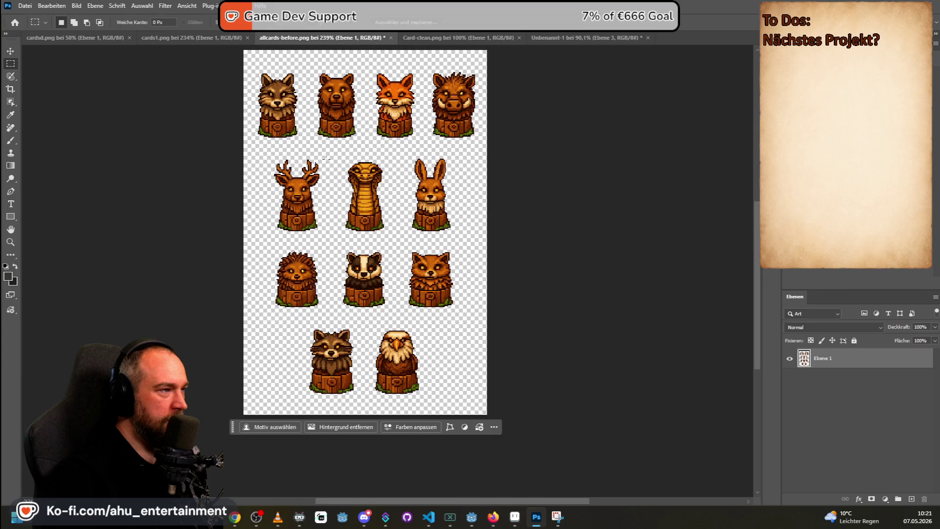
{"action": "scroll", "coordinate": [326, 159], "scroll_direction": "up", "scroll_amount": 1}
{"action": "scroll", "coordinate": [341, 161], "scroll_direction": "down", "scroll_amount": 4}
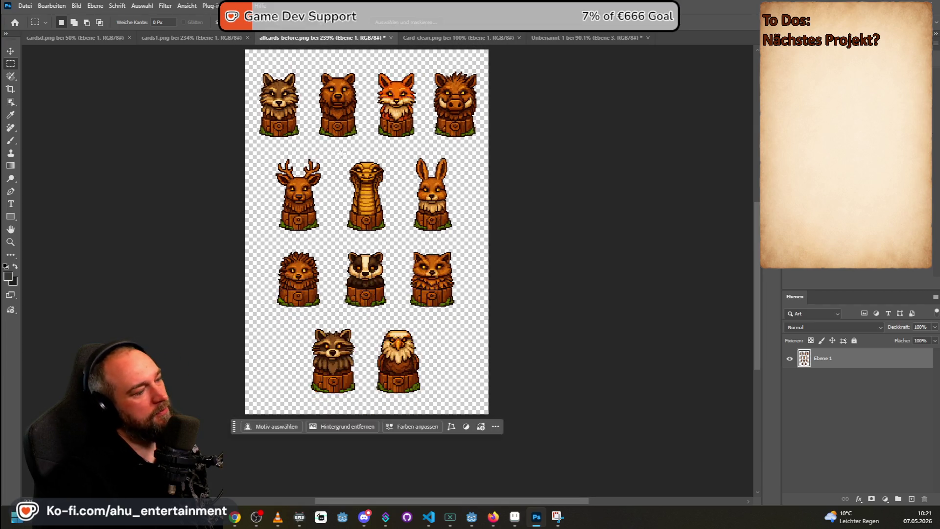
{"action": "scroll", "coordinate": [341, 158], "scroll_direction": "up", "scroll_amount": 1}
{"action": "scroll", "coordinate": [341, 156], "scroll_direction": "down", "scroll_amount": 2}
{"action": "scroll", "coordinate": [341, 156], "scroll_direction": "down", "scroll_amount": 3}
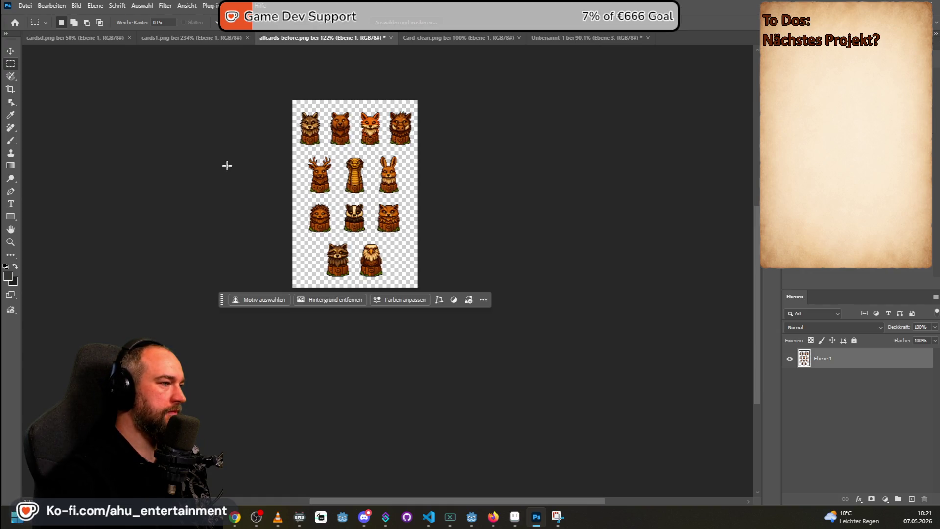
{"action": "scroll", "coordinate": [226, 165], "scroll_direction": "up", "scroll_amount": 3}
{"action": "scroll", "coordinate": [227, 165], "scroll_direction": "up", "scroll_amount": 2}
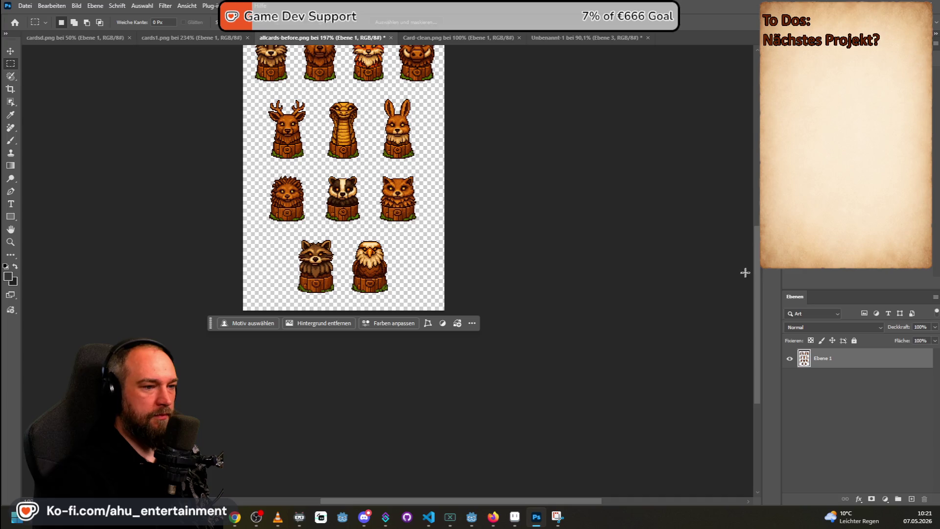
{"action": "scroll", "coordinate": [743, 274], "scroll_direction": "up", "scroll_amount": 3}
{"action": "left_click_drag", "start_coordinate": [244, 108], "coordinate": [598, 449]}
{"action": "left_click", "coordinate": [525, 128]}
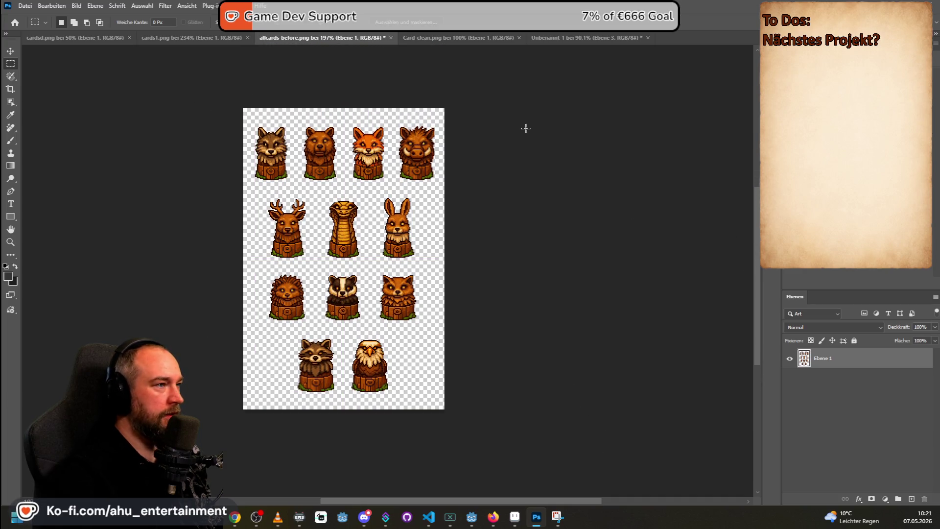
- Quick-export the sheet as PNG into the lern-spiel-sammlung sprites/cards folder
{"action": "left_click", "coordinate": [25, 7]}
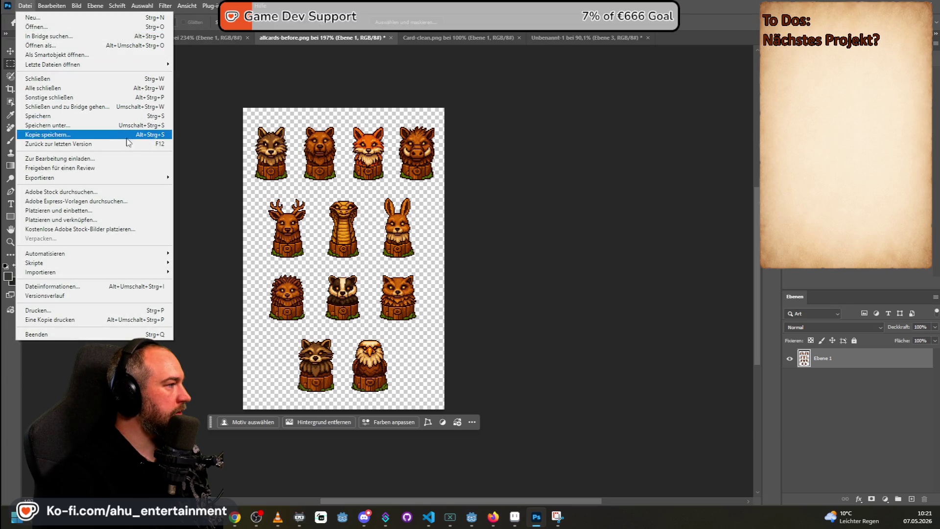
{"action": "mouse_move", "coordinate": [159, 177]}
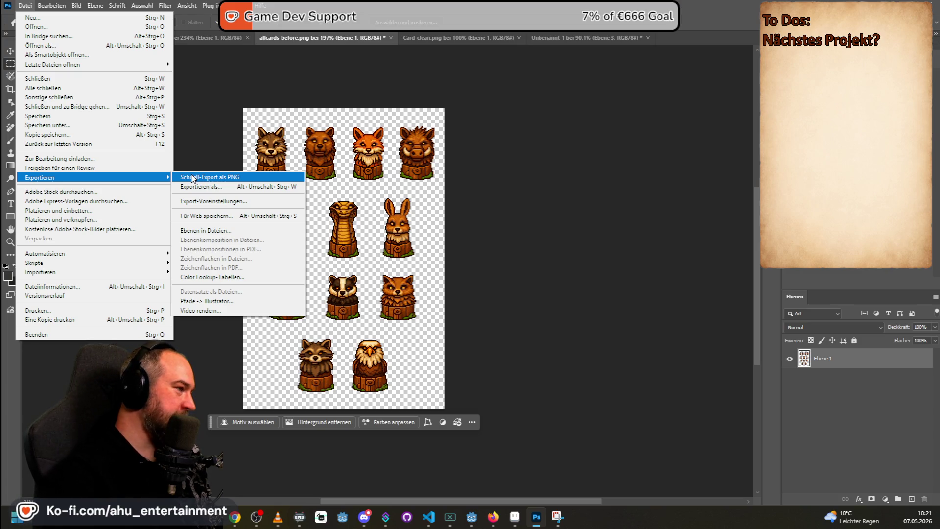
{"action": "left_click", "coordinate": [192, 177]}
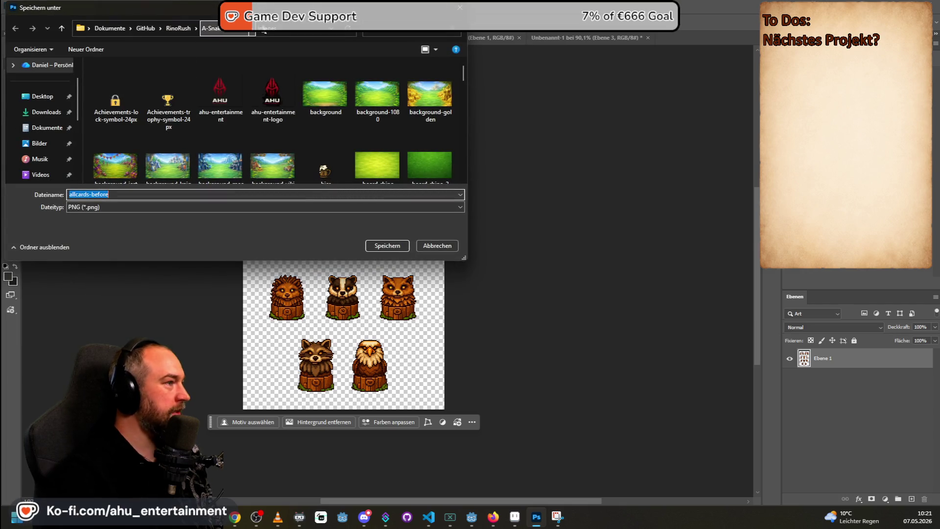
{"action": "left_click", "coordinate": [138, 28]}
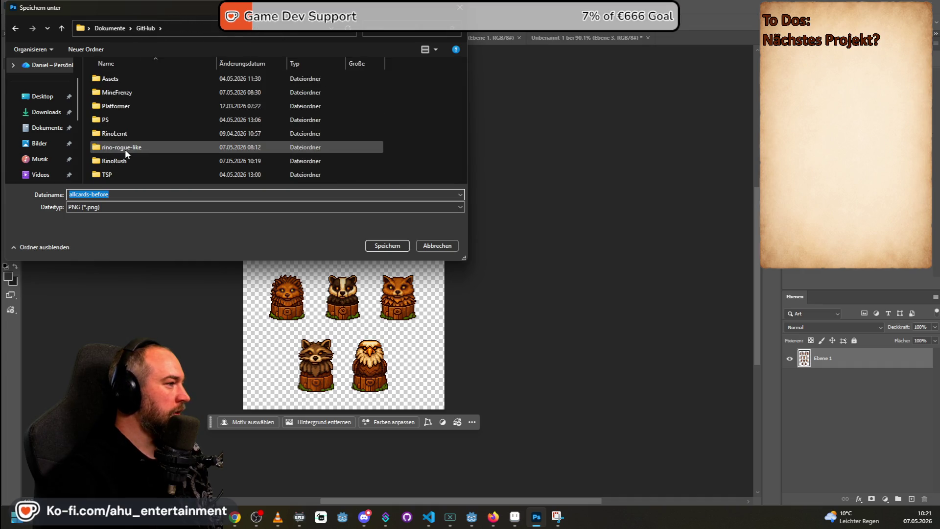
{"action": "double_click", "coordinate": [122, 131]}
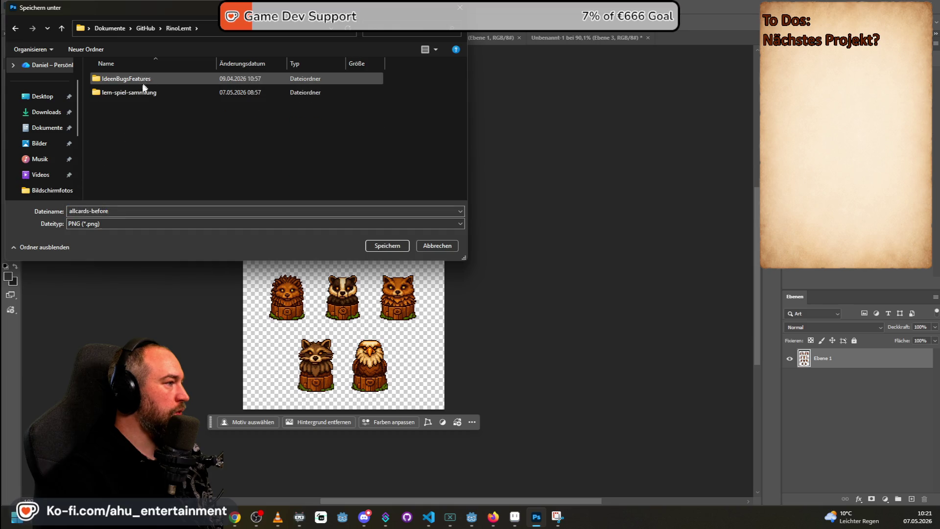
{"action": "double_click", "coordinate": [137, 92]}
{"action": "double_click", "coordinate": [119, 129]}
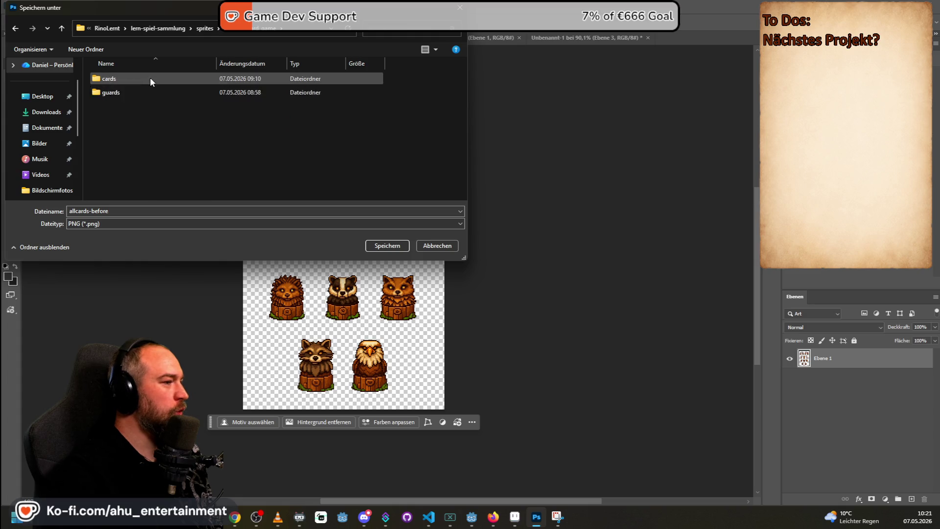
{"action": "double_click", "coordinate": [147, 77]}
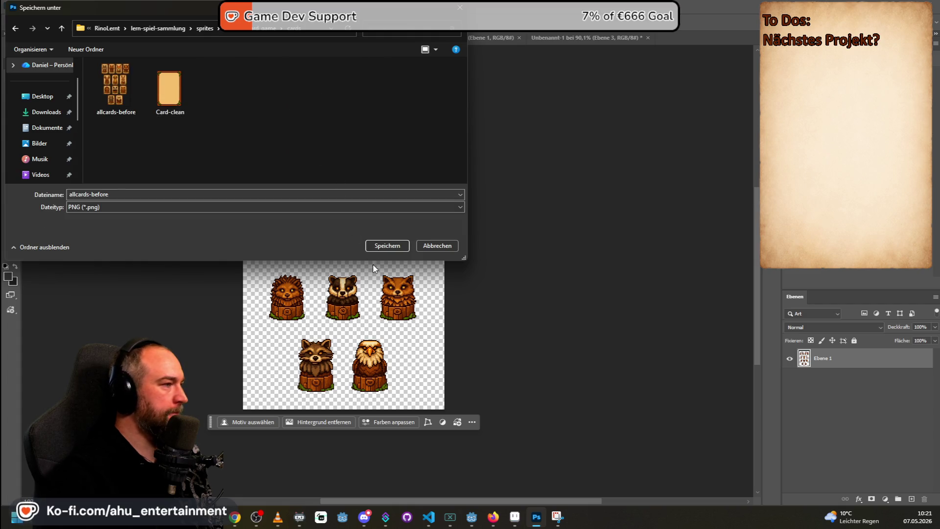
- Decline overwriting allcards-before.png and save it as allcards-before-just.png instead
{"action": "left_click", "coordinate": [382, 246]}
{"action": "left_click", "coordinate": [527, 258]}
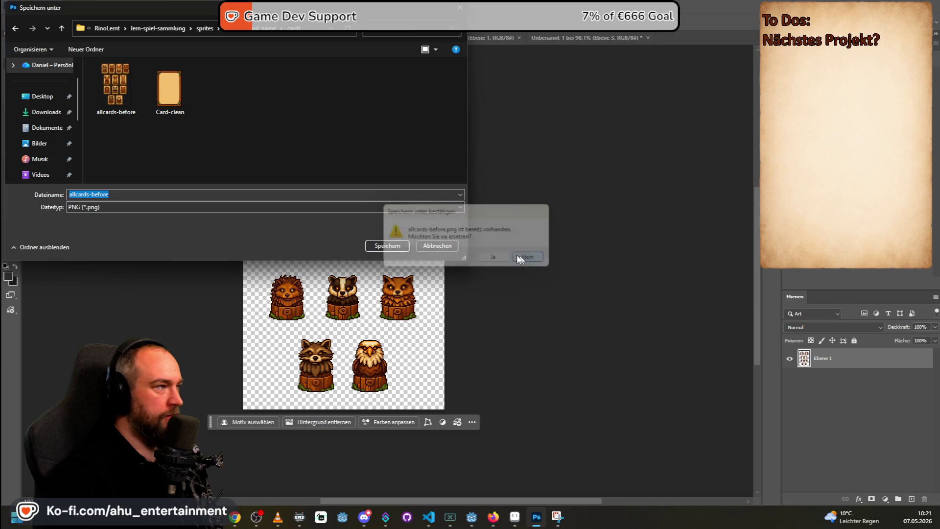
{"action": "left_click", "coordinate": [128, 195]}
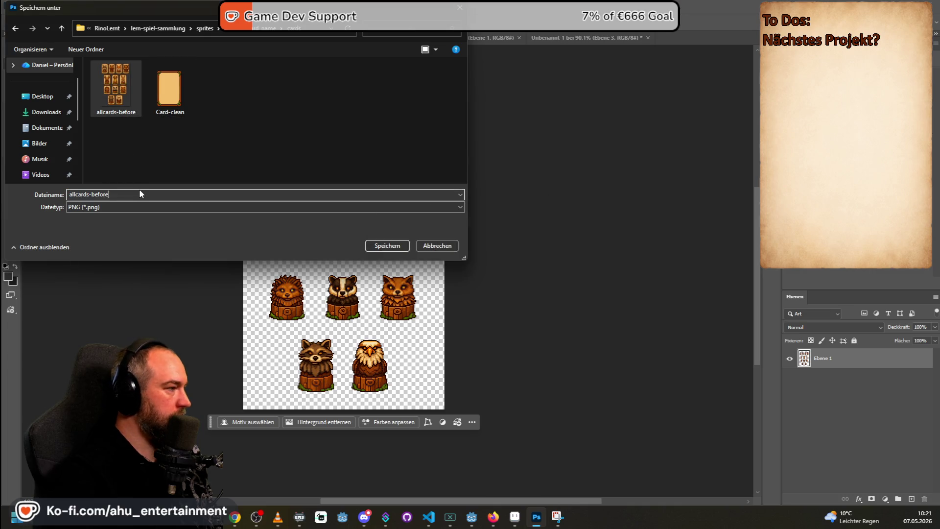
{"action": "type", "text": "-"}
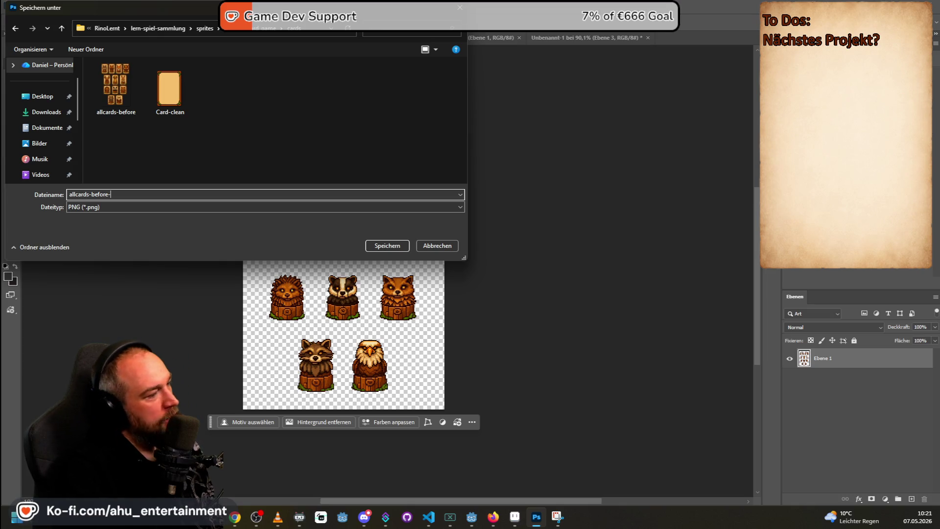
{"action": "type", "text": "just-stat"}
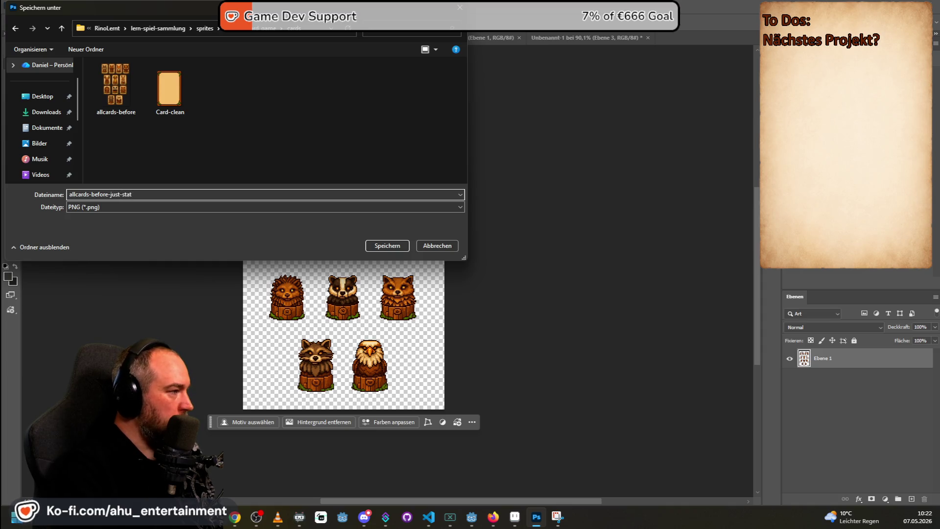
{"action": "key", "text": "Return"}
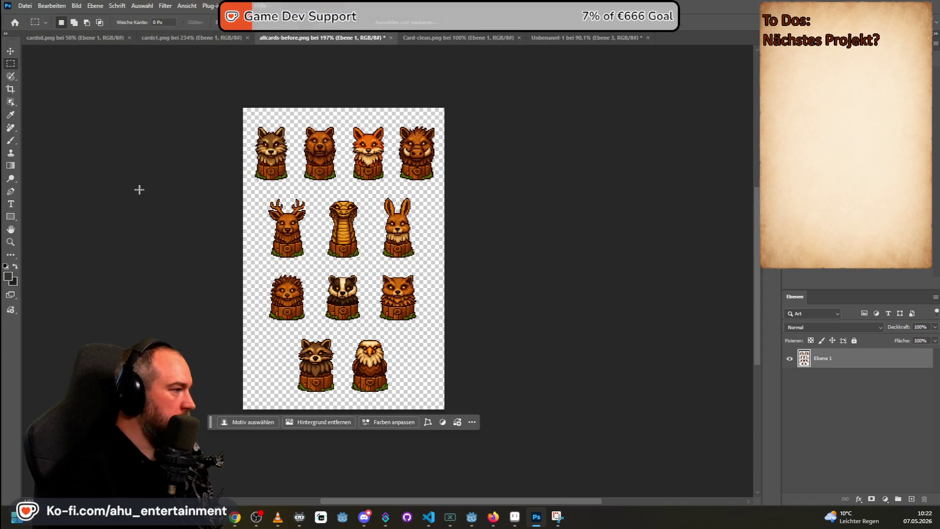
- Cycle between Godot, Photoshop and Firefox, then drag the Aseprite window over Godot
{"action": "key", "text": "alt+Tab"}
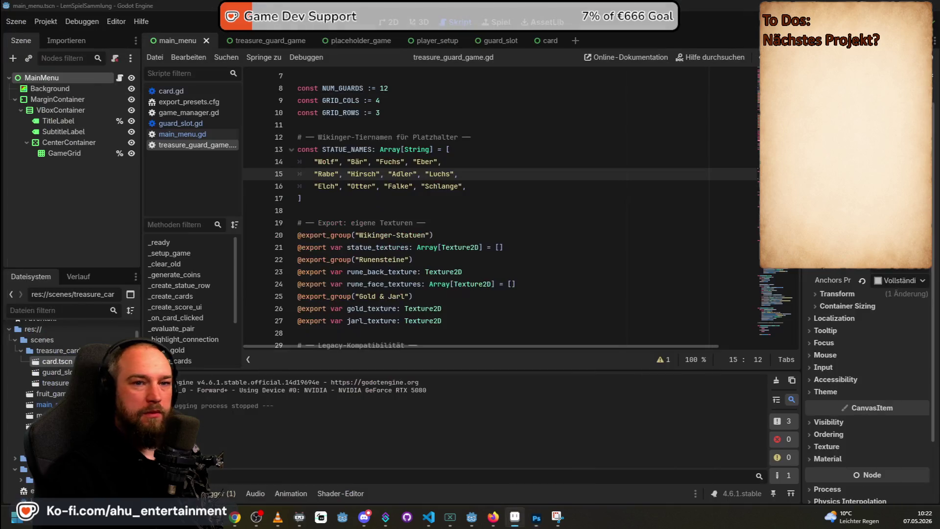
{"action": "key", "text": "alt+Tab"}
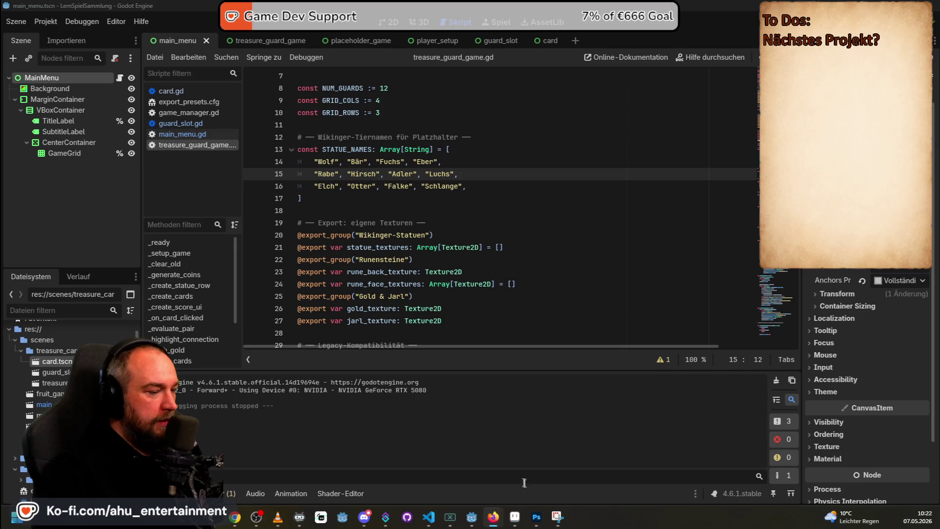
{"action": "left_click", "coordinate": [539, 523]}
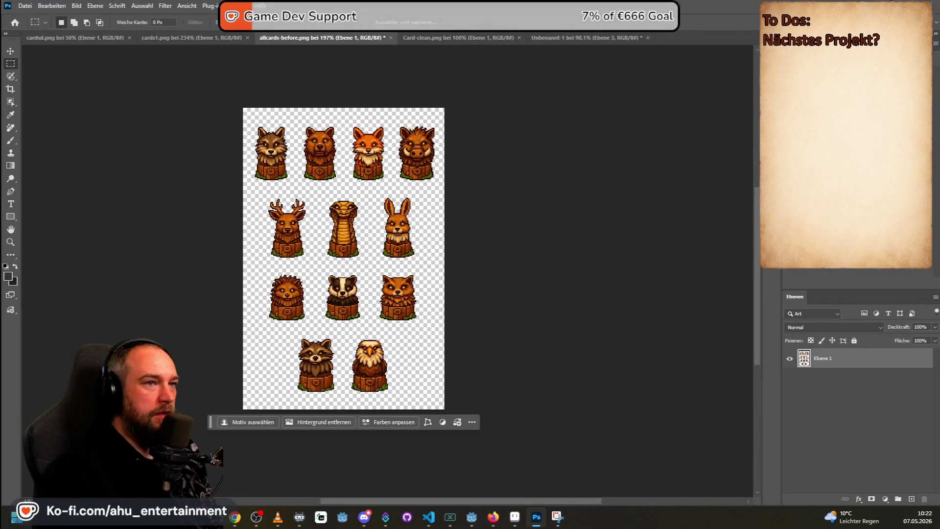
{"action": "left_click", "coordinate": [898, 2]}
{"action": "left_click", "coordinate": [514, 516]}
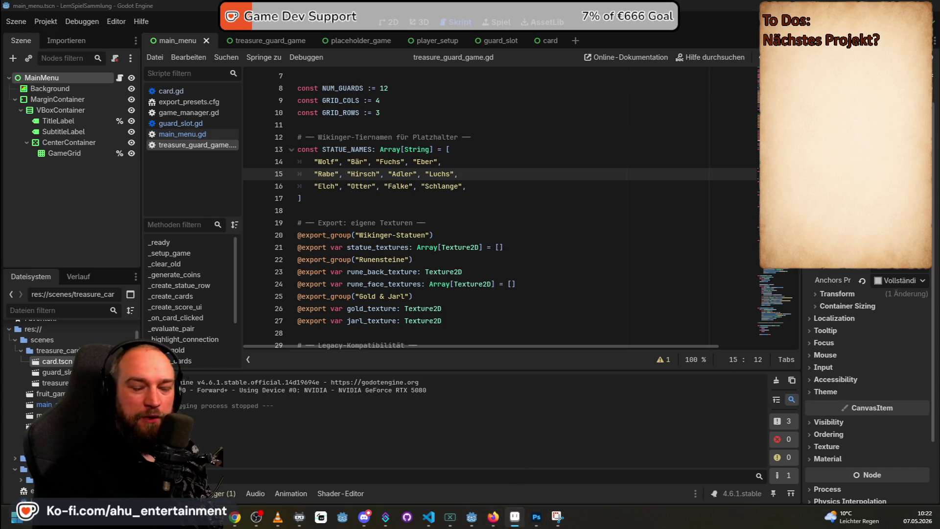
{"action": "key", "text": "alt+Tab"}
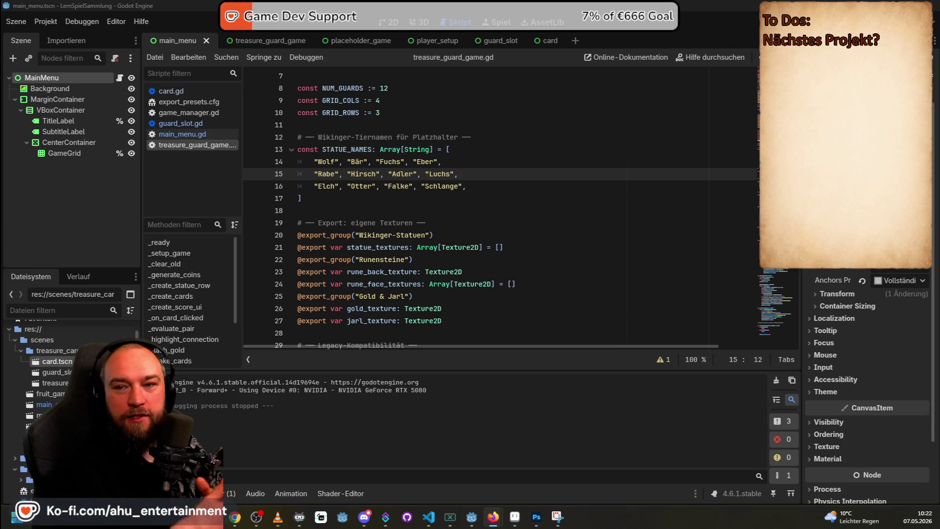
{"action": "mouse_move", "coordinate": [939, 204]}
{"action": "left_mouse_down"}
{"action": "mouse_move", "coordinate": [595, 114]}
{"action": "mouse_move", "coordinate": [609, 78]}
{"action": "mouse_move", "coordinate": [575, 71]}
{"action": "mouse_move", "coordinate": [556, 54]}
{"action": "left_mouse_up"}
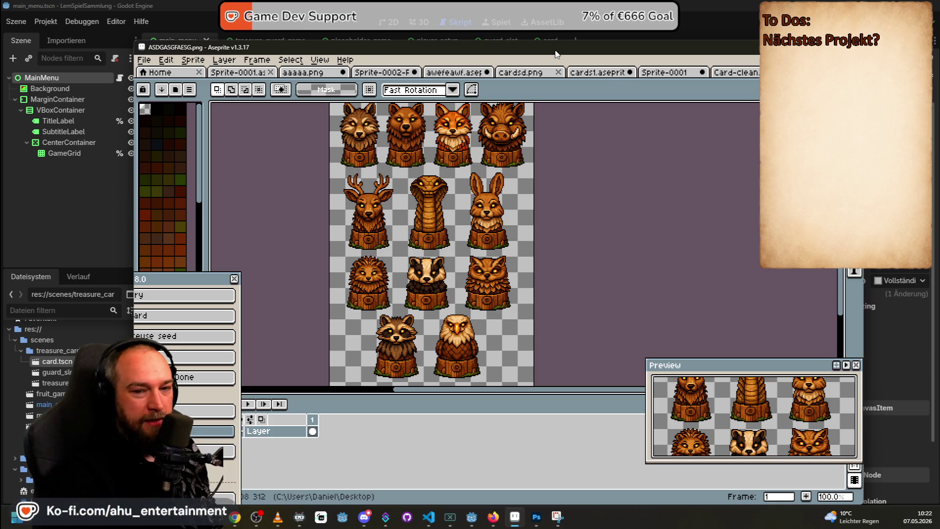
- Switch to awefeawf.aseprite, center the robot sprite and select the whole 112x112 image
{"action": "left_click", "coordinate": [463, 73]}
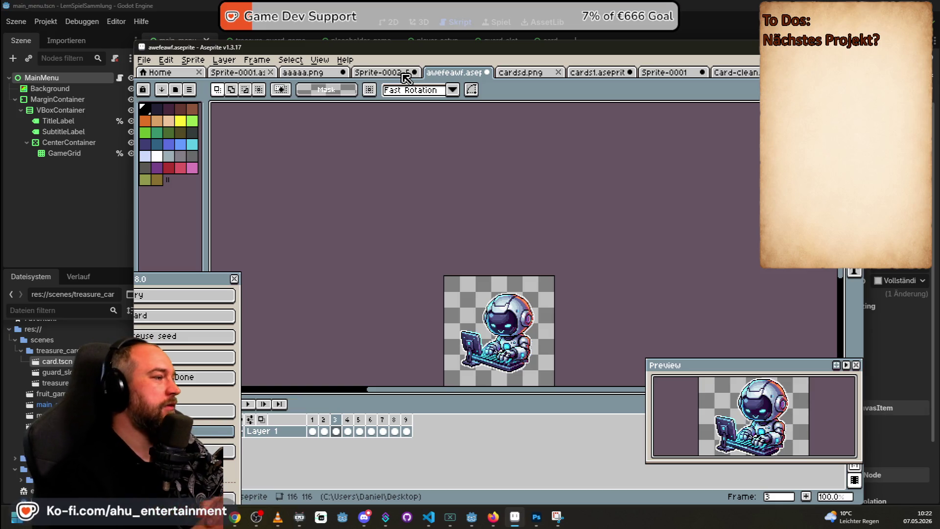
{"action": "left_click_drag", "start_coordinate": [531, 246], "coordinate": [519, 160]}
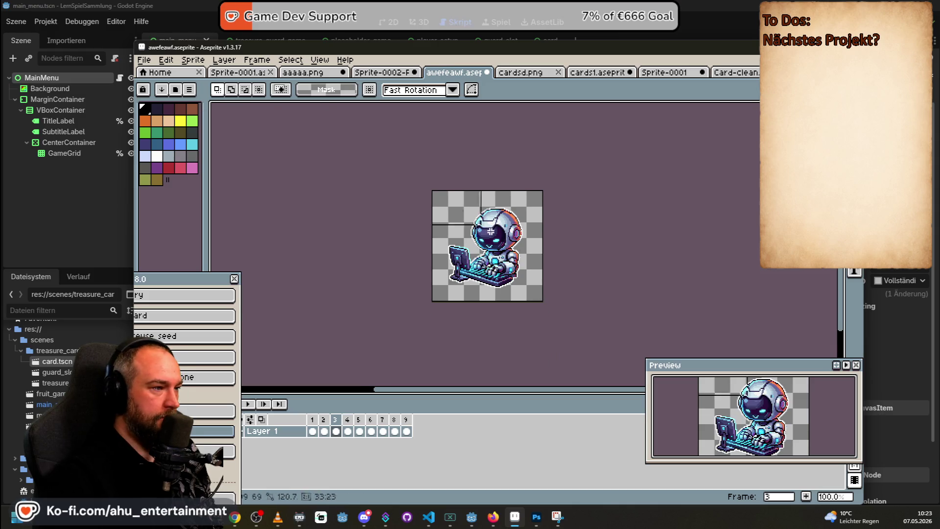
{"action": "key", "text": "ctrl+a"}
{"action": "left_click", "coordinate": [147, 60]}
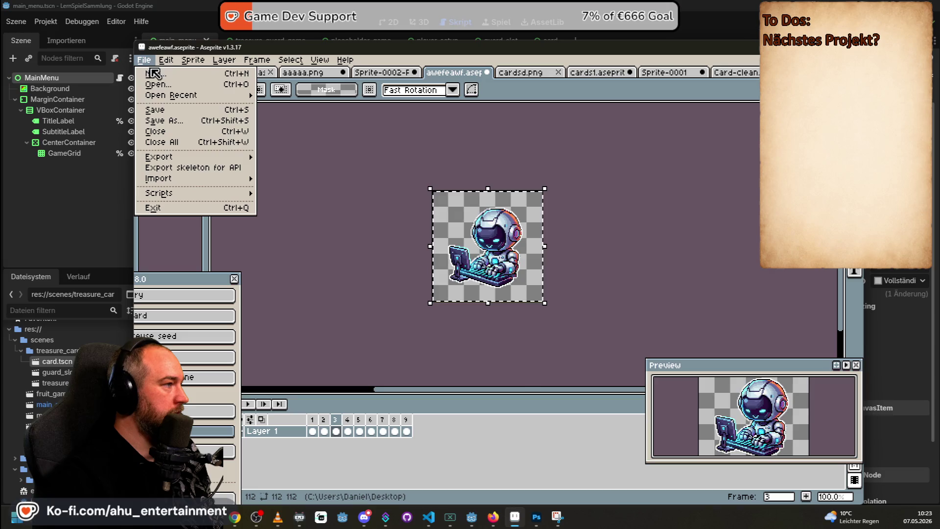
- Create a 112x112 transparent sprite, paste then undo the robot, and center the seed dialog
{"action": "left_click", "coordinate": [152, 74]}
{"action": "left_click", "coordinate": [469, 368]}
{"action": "key", "text": "ctrl+v"}
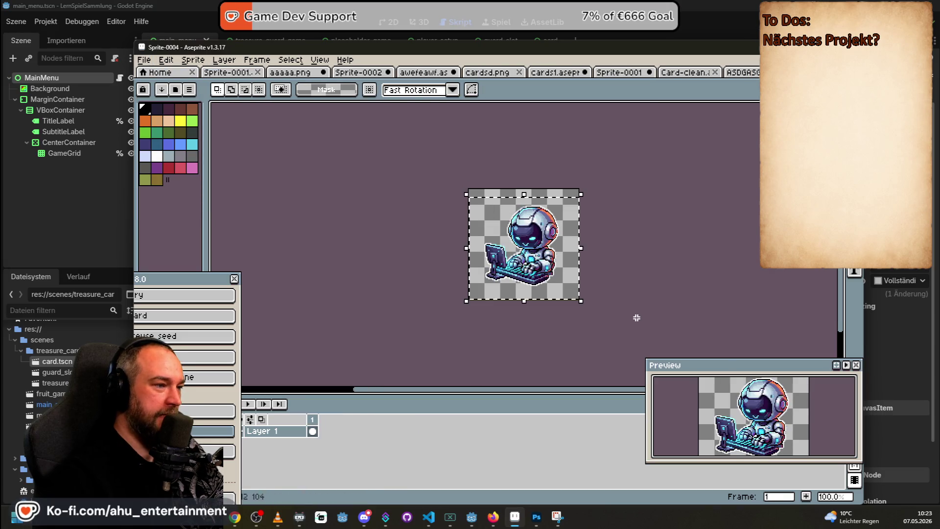
{"action": "key", "text": "ctrl+z"}
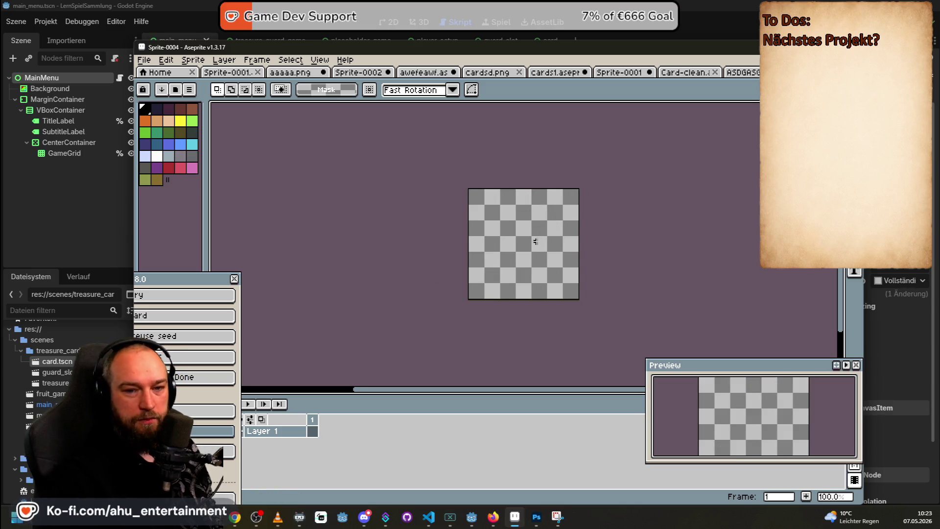
{"action": "scroll", "coordinate": [669, 228], "scroll_direction": "up", "scroll_amount": 1}
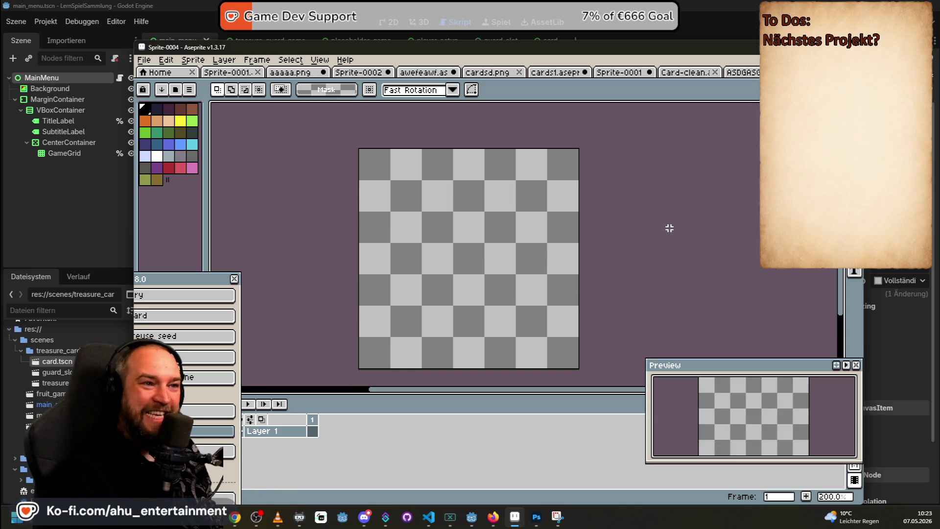
{"action": "scroll", "coordinate": [669, 228], "scroll_direction": "down", "scroll_amount": 1}
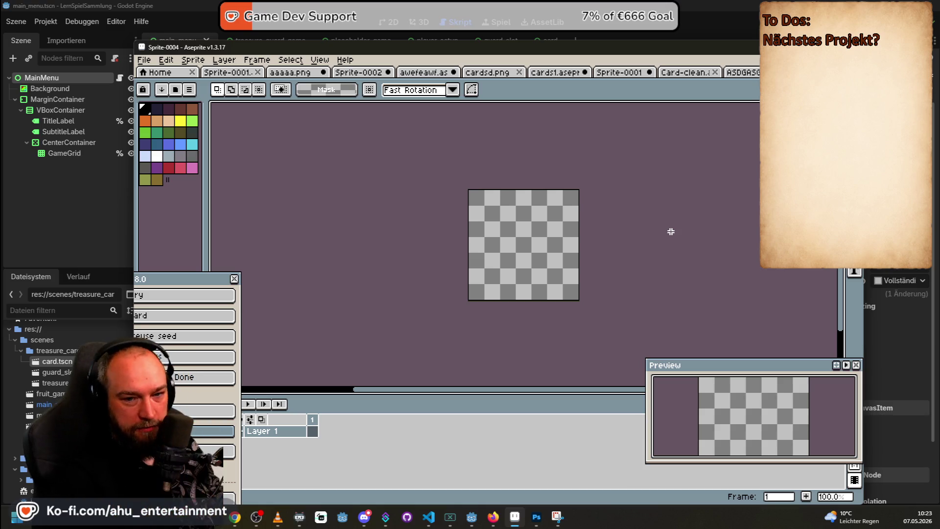
{"action": "mouse_move", "coordinate": [155, 284]}
{"action": "left_mouse_down"}
{"action": "mouse_move", "coordinate": [280, 271]}
{"action": "mouse_move", "coordinate": [273, 252]}
{"action": "left_mouse_up"}
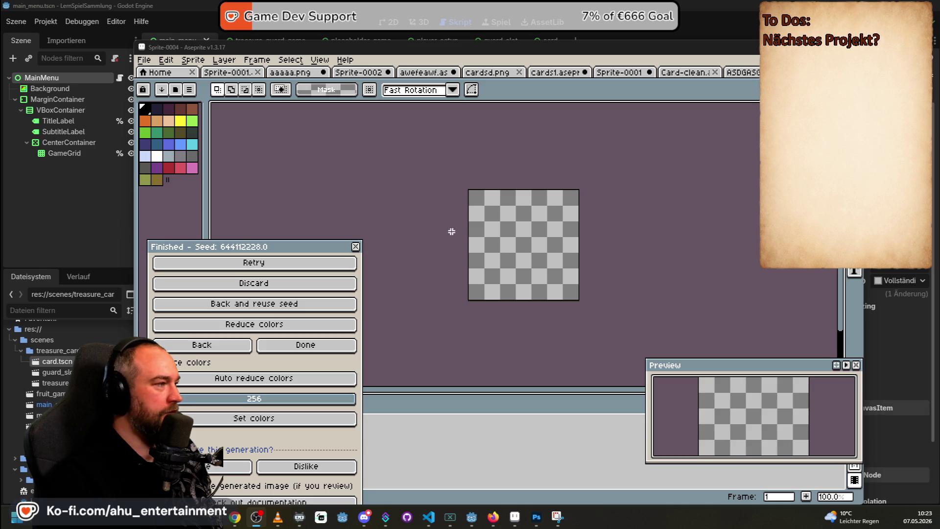
{"action": "left_click", "coordinate": [743, 74]}
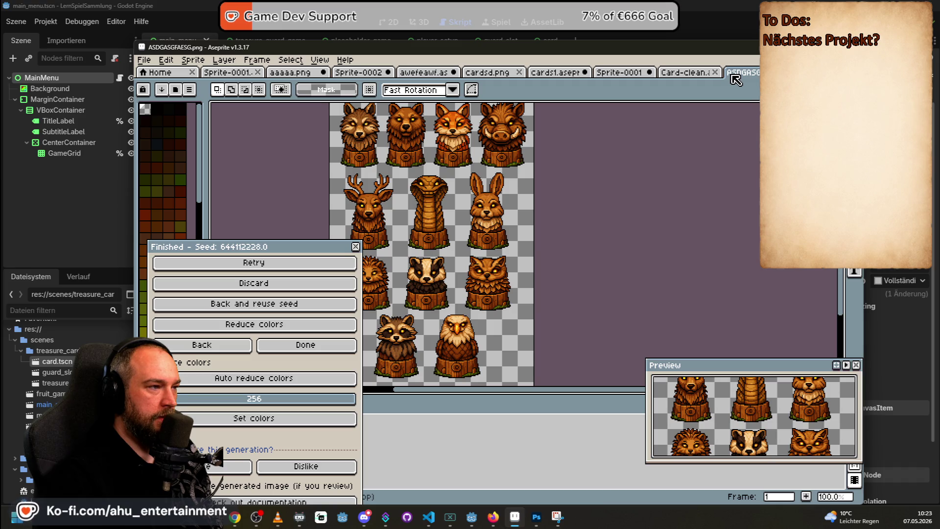
- Briefly check Photoshop, then zoom and pan ASDGASGFAESG.png onto the wolf bust
{"action": "scroll", "coordinate": [527, 203], "scroll_direction": "down", "scroll_amount": 2}
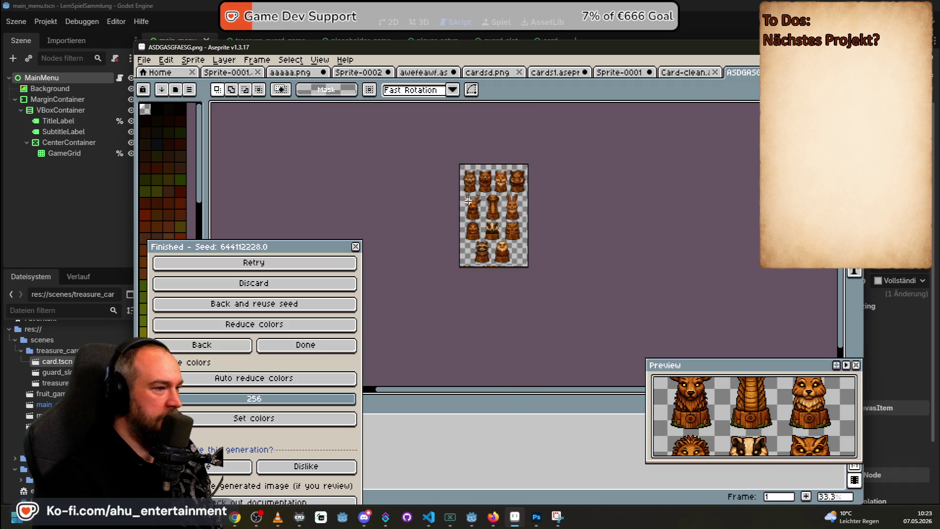
{"action": "scroll", "coordinate": [491, 210], "scroll_direction": "up", "scroll_amount": 2}
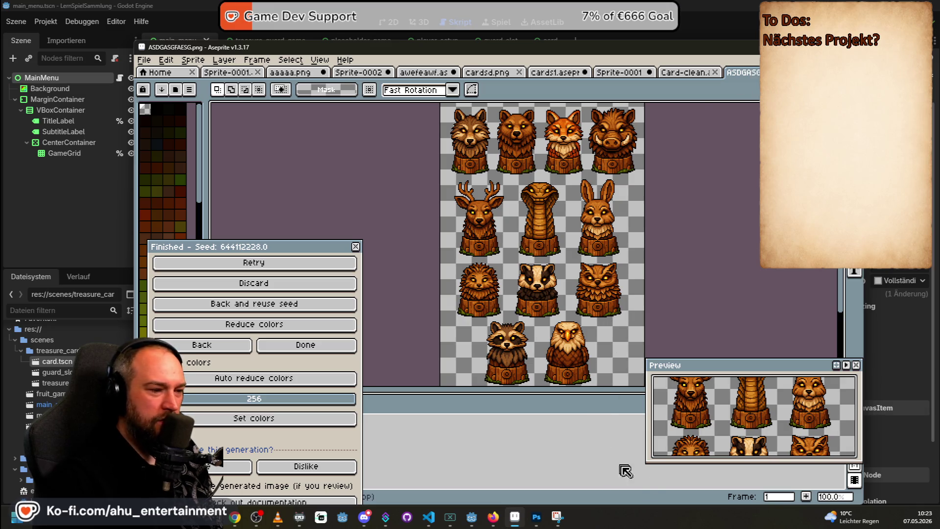
{"action": "left_click", "coordinate": [536, 520]}
{"action": "key", "text": "alt+Tab"}
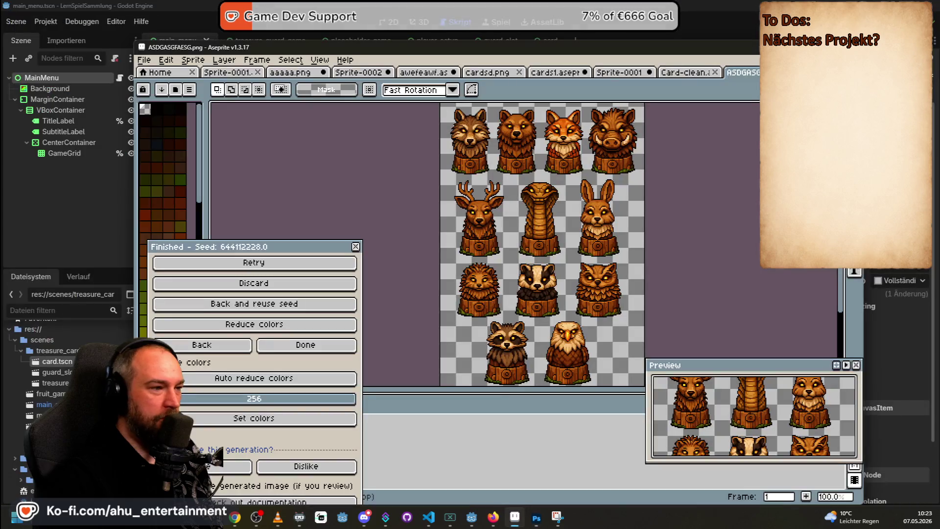
{"action": "scroll", "coordinate": [634, 168], "scroll_direction": "down", "scroll_amount": 2}
{"action": "scroll", "coordinate": [715, 168], "scroll_direction": "up", "scroll_amount": 1}
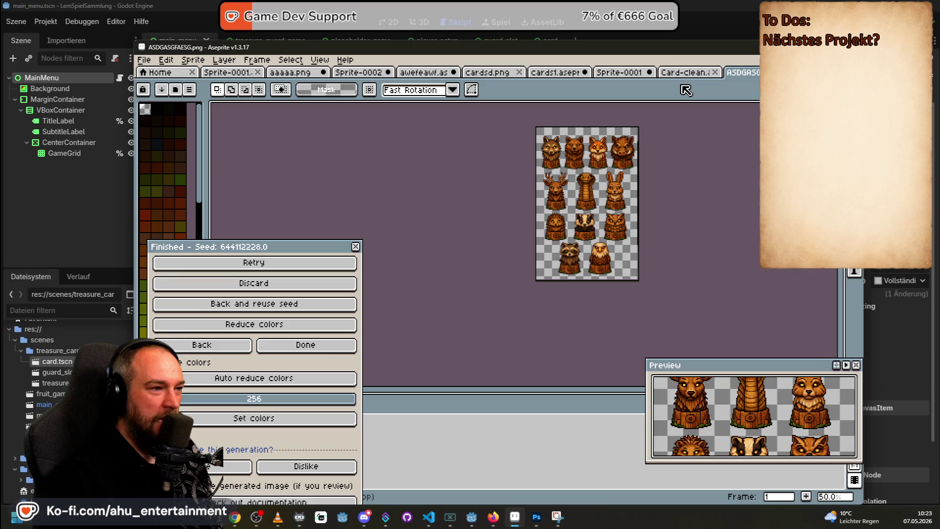
{"action": "scroll", "coordinate": [601, 169], "scroll_direction": "up", "scroll_amount": 1}
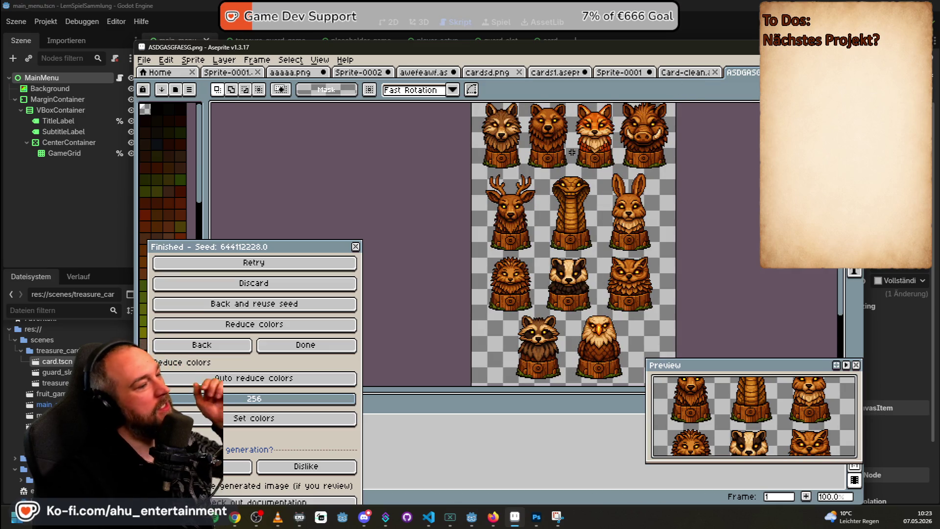
{"action": "left_click_drag", "start_coordinate": [583, 145], "coordinate": [540, 245]}
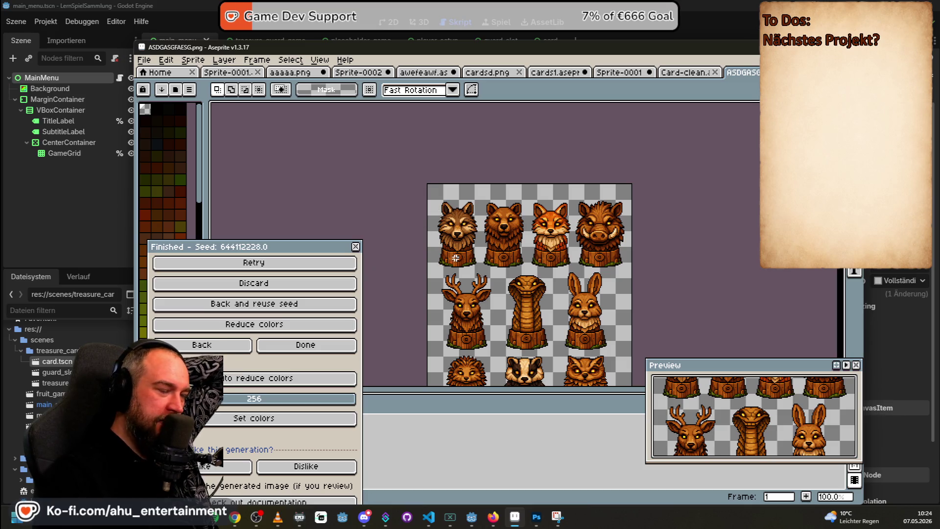
{"action": "scroll", "coordinate": [450, 257], "scroll_direction": "up", "scroll_amount": 1}
{"action": "scroll", "coordinate": [421, 172], "scroll_direction": "up", "scroll_amount": 3}
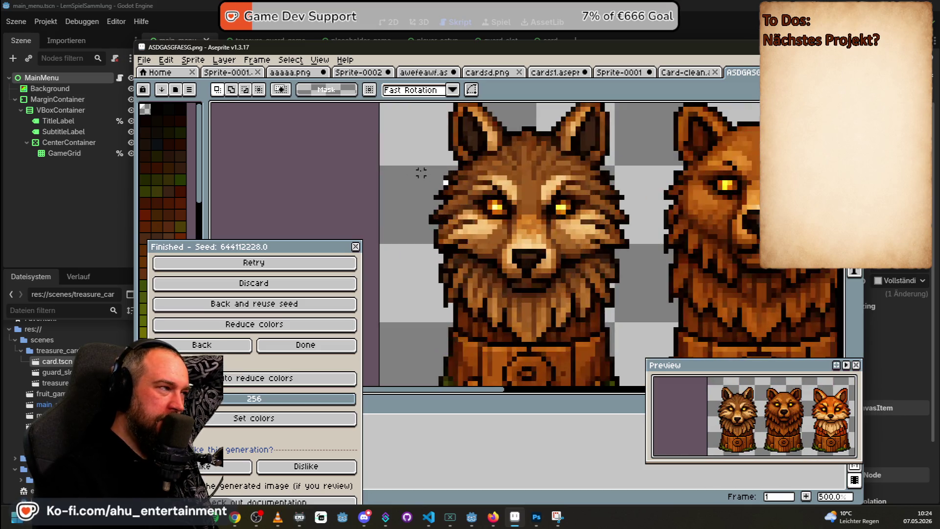
- Paint a white pixel on the wolf's head and move the seed dialog aside
{"action": "left_click", "coordinate": [157, 108]}
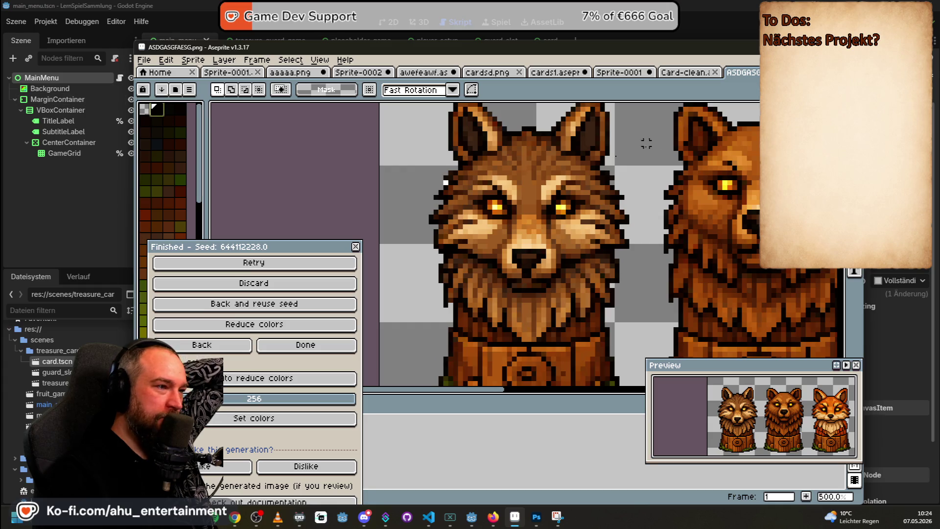
{"action": "left_click", "coordinate": [446, 183]}
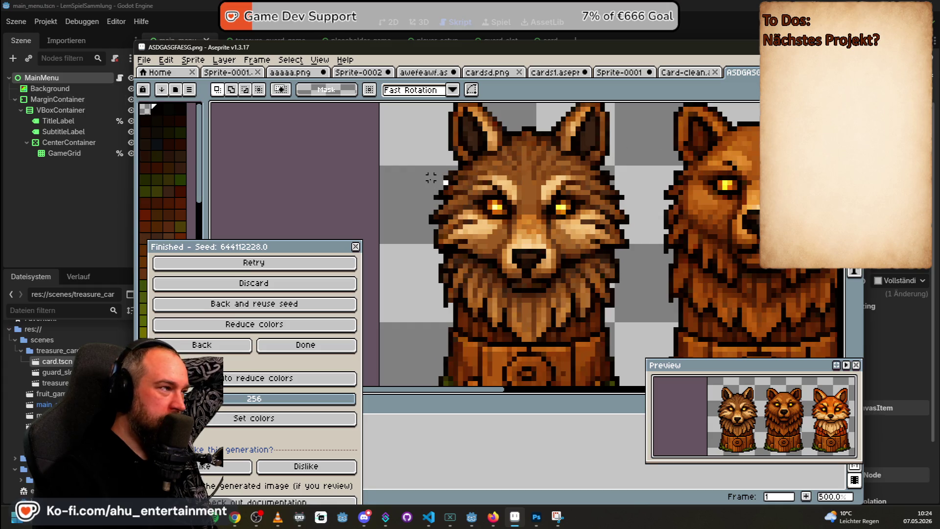
{"action": "mouse_move", "coordinate": [287, 251]}
{"action": "left_mouse_down"}
{"action": "mouse_move", "coordinate": [246, 118]}
{"action": "mouse_move", "coordinate": [276, 319]}
{"action": "left_mouse_up"}
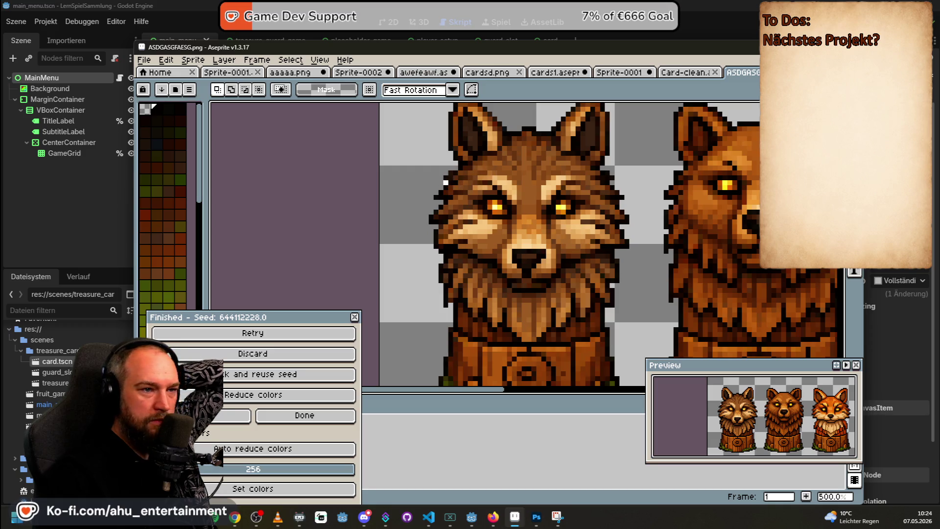
- Set the pencil brush to 1px, look over the whole sheet, and start a new sprite
{"action": "key", "text": "b"}
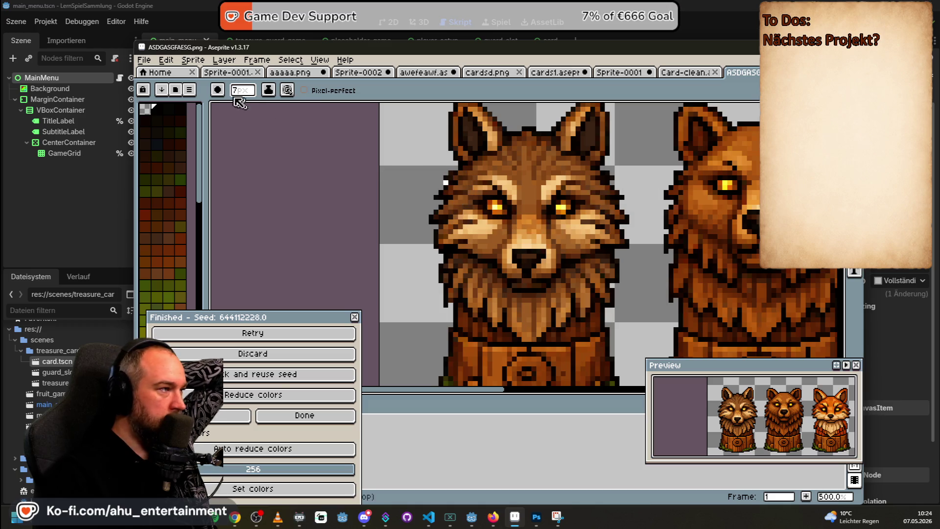
{"action": "left_click", "coordinate": [241, 92]}
{"action": "left_click", "coordinate": [233, 104]}
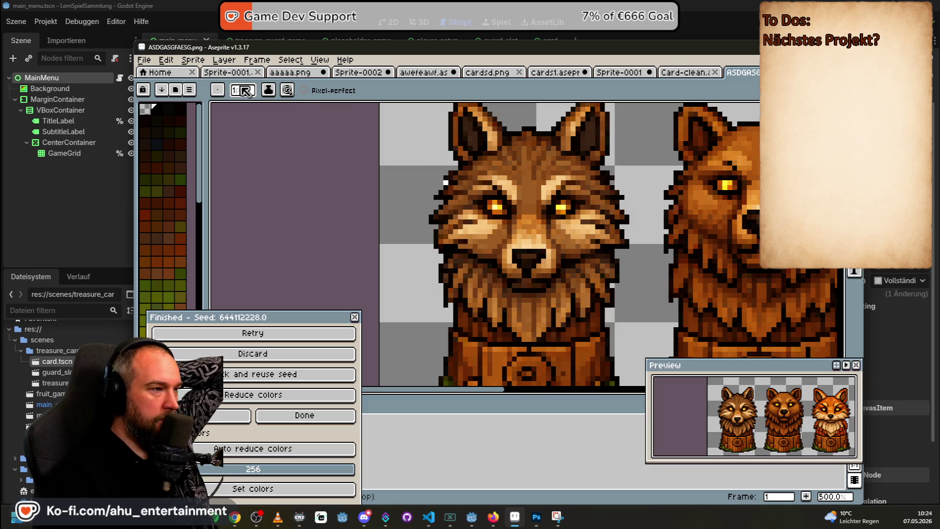
{"action": "scroll", "coordinate": [511, 192], "scroll_direction": "down", "scroll_amount": 4}
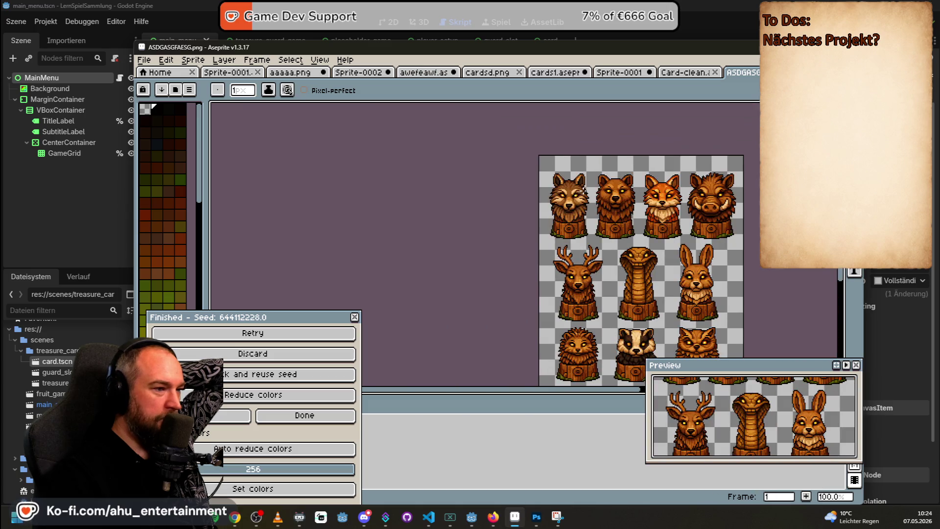
{"action": "scroll", "coordinate": [607, 183], "scroll_direction": "down", "scroll_amount": 1}
{"action": "scroll", "coordinate": [674, 212], "scroll_direction": "up", "scroll_amount": 1}
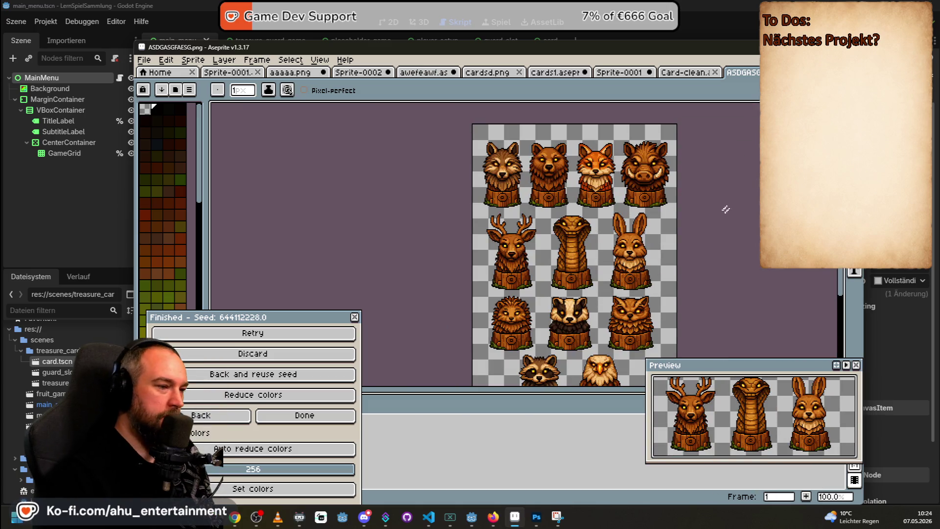
{"action": "left_click_drag", "start_coordinate": [733, 207], "coordinate": [682, 159]}
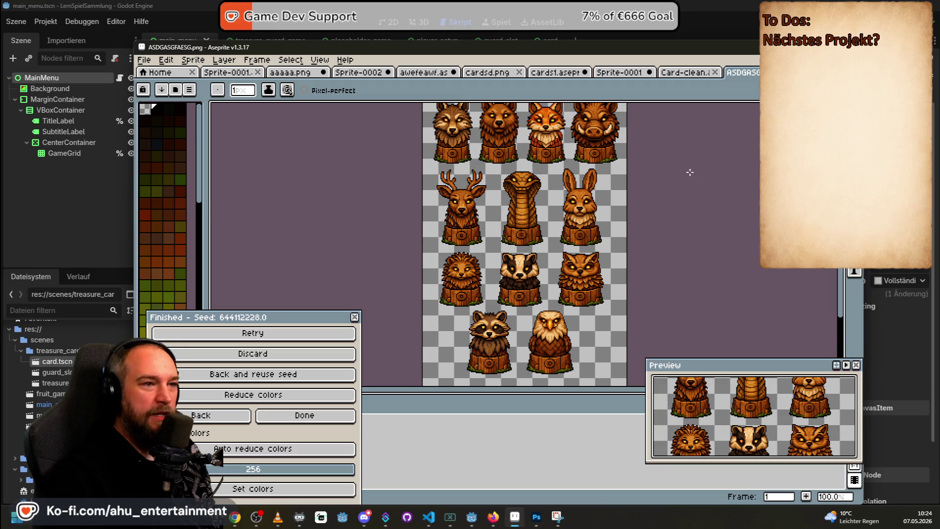
{"action": "key", "text": "ctrl+n"}
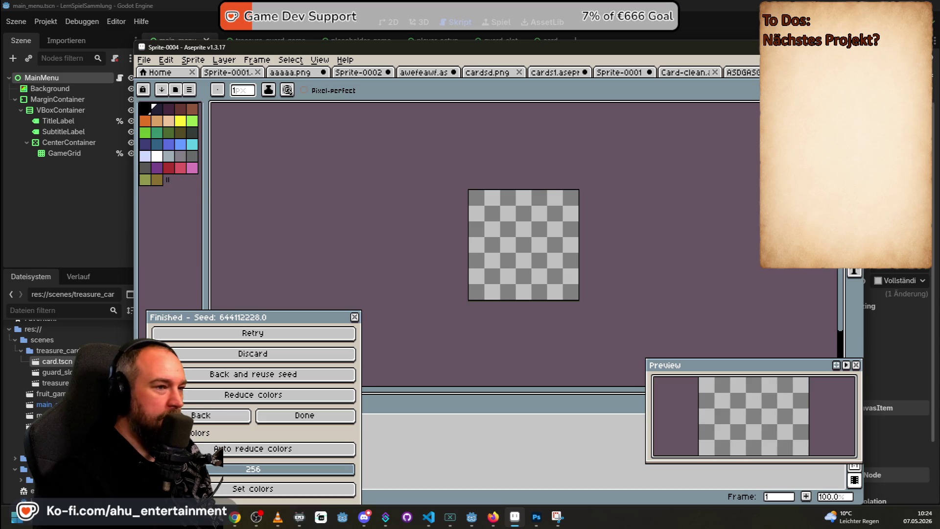
- Undo the stray pencil stroke and copy the rabbit statue with a rectangular marquee
{"action": "scroll", "coordinate": [752, 76], "scroll_direction": "up", "scroll_amount": 2}
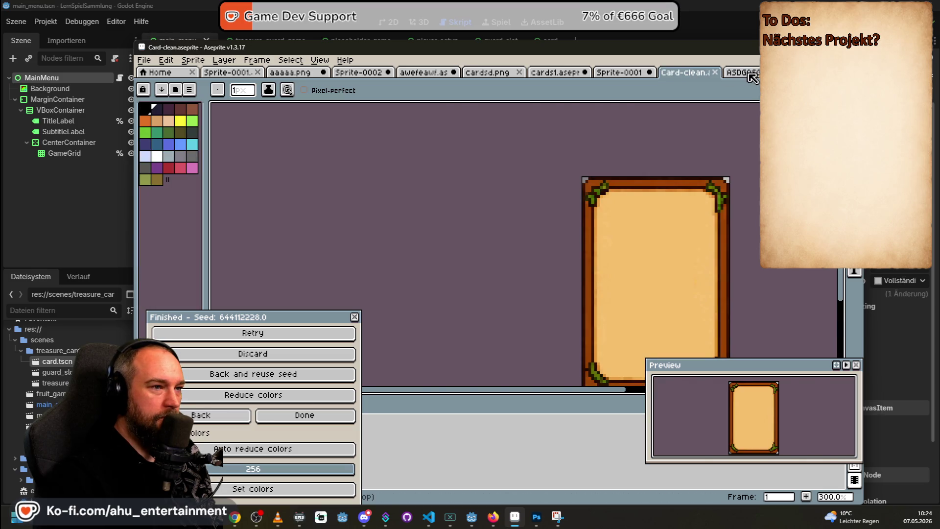
{"action": "scroll", "coordinate": [751, 76], "scroll_direction": "down", "scroll_amount": 1}
{"action": "scroll", "coordinate": [538, 152], "scroll_direction": "down", "scroll_amount": 1}
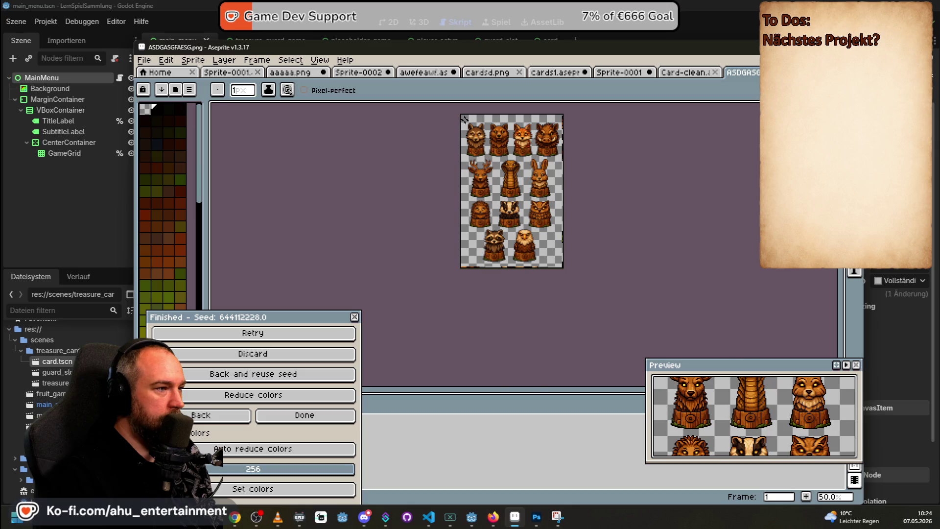
{"action": "scroll", "coordinate": [611, 182], "scroll_direction": "up", "scroll_amount": 2}
{"action": "scroll", "coordinate": [611, 182], "scroll_direction": "down", "scroll_amount": 1}
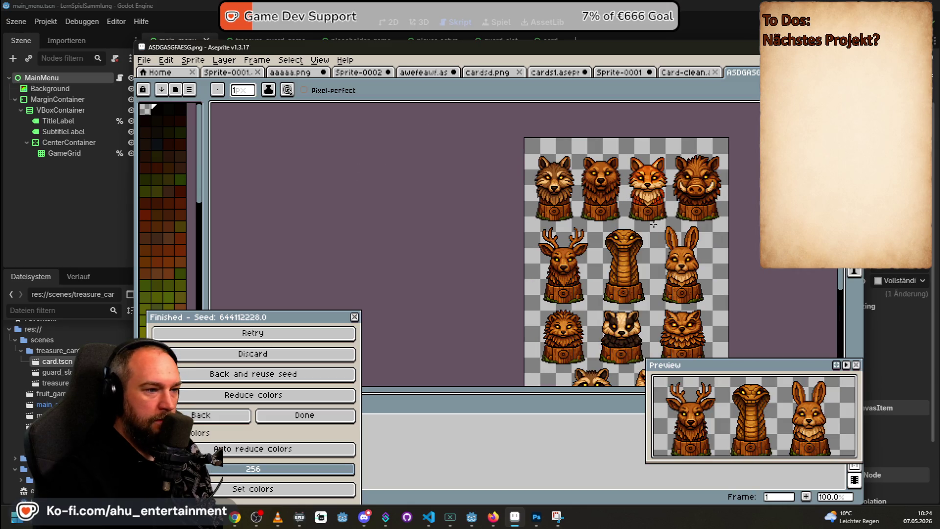
{"action": "key", "text": "ctrl+z"}
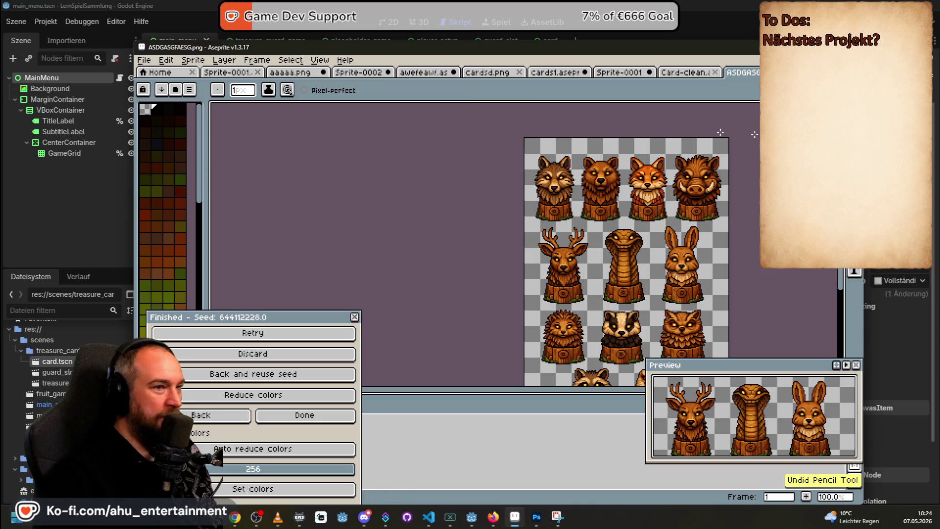
{"action": "key", "text": "m"}
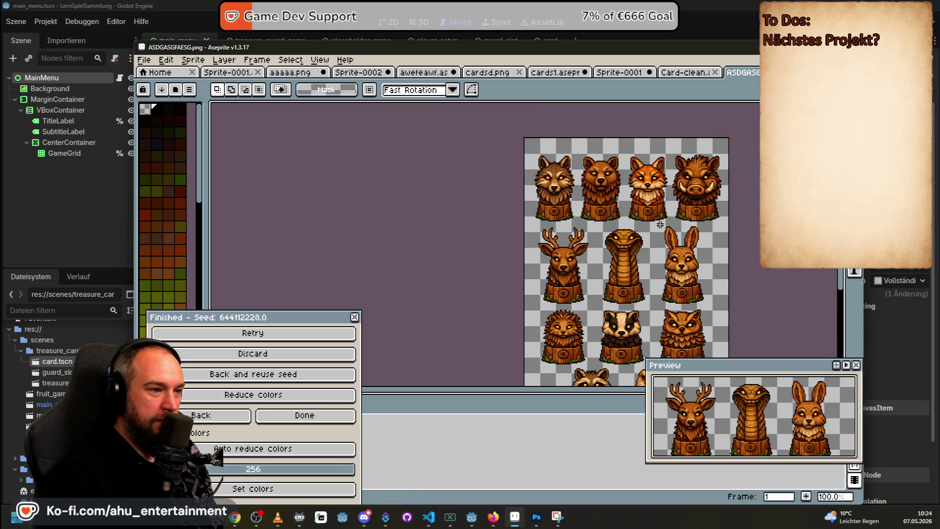
{"action": "left_click_drag", "start_coordinate": [658, 222], "coordinate": [713, 310]}
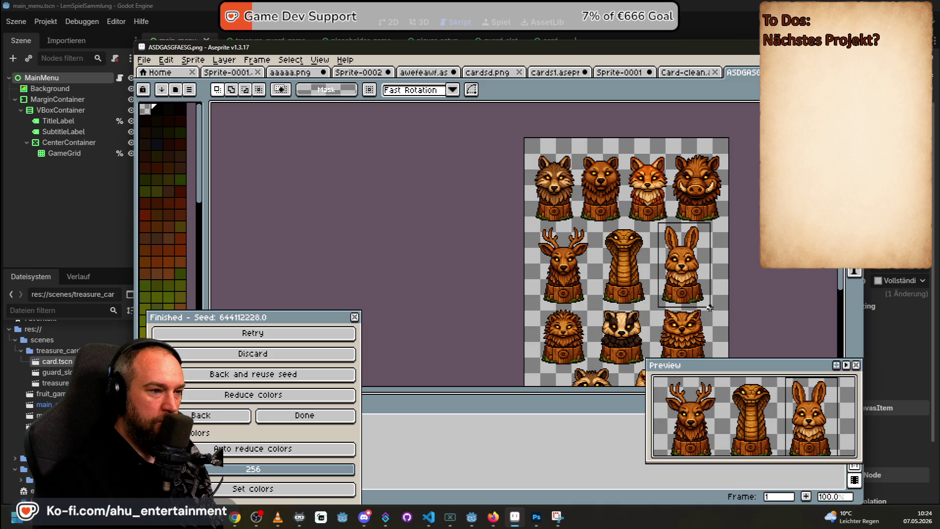
{"action": "key", "text": "ctrl+c"}
- Paste the rabbit onto the Card-clean frame, cancel it twice, and return to the statue sheet
{"action": "left_click", "coordinate": [690, 72]}
{"action": "key", "text": "ctrl+v"}
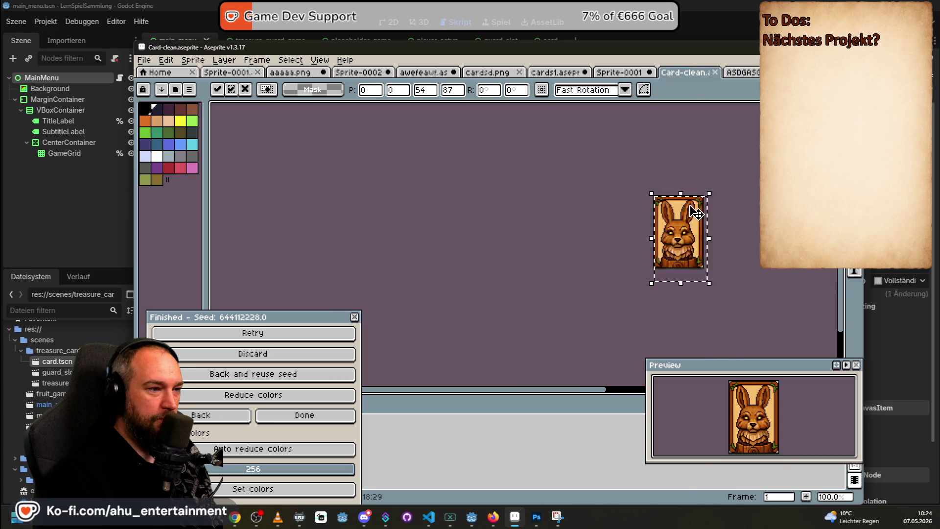
{"action": "scroll", "coordinate": [700, 211], "scroll_direction": "up", "scroll_amount": 1}
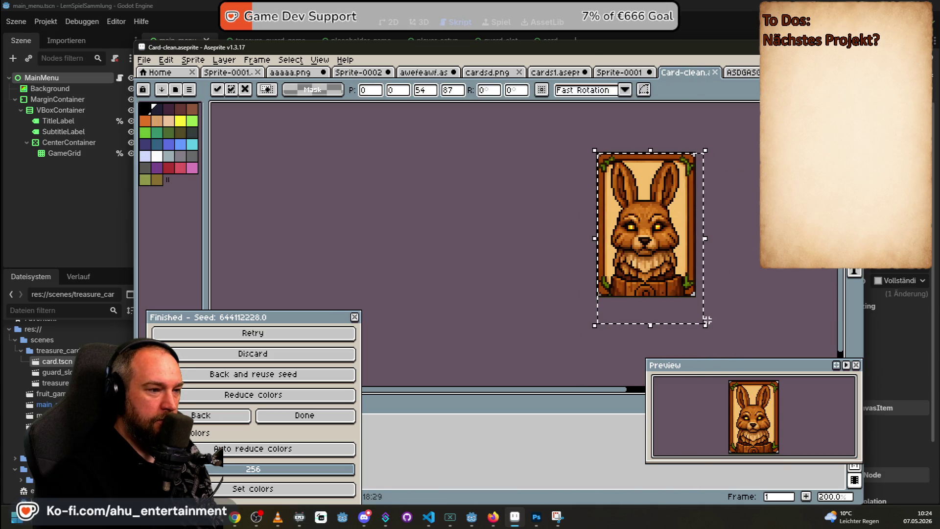
{"action": "key", "text": "Escape"}
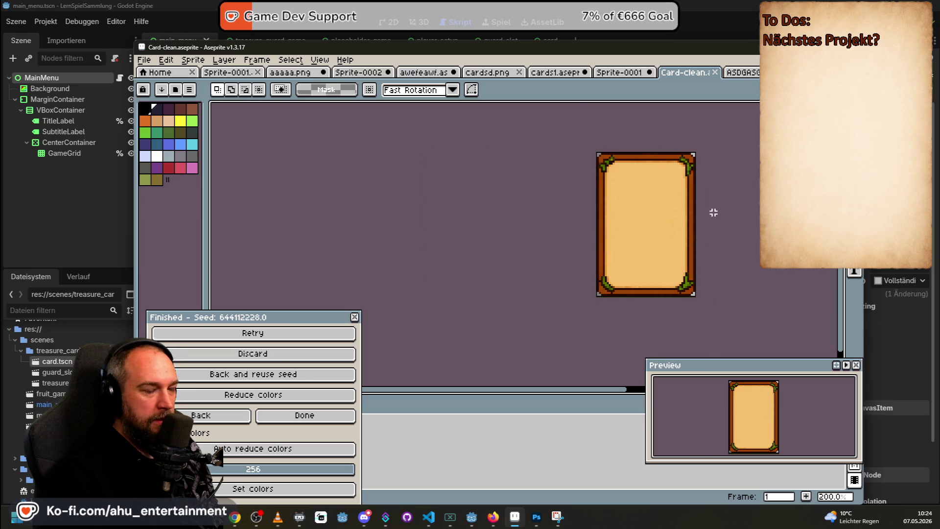
{"action": "key", "text": "ctrl+z"}
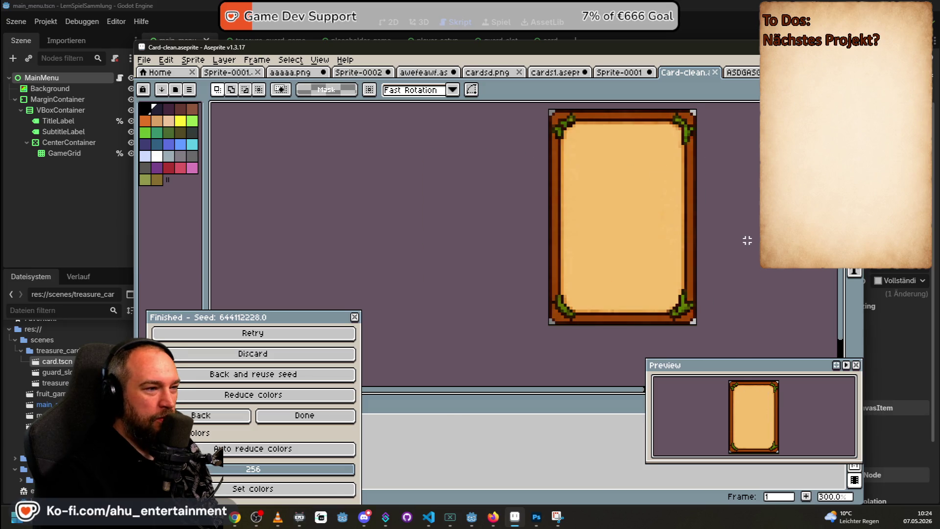
{"action": "key", "text": "ctrl+z"}
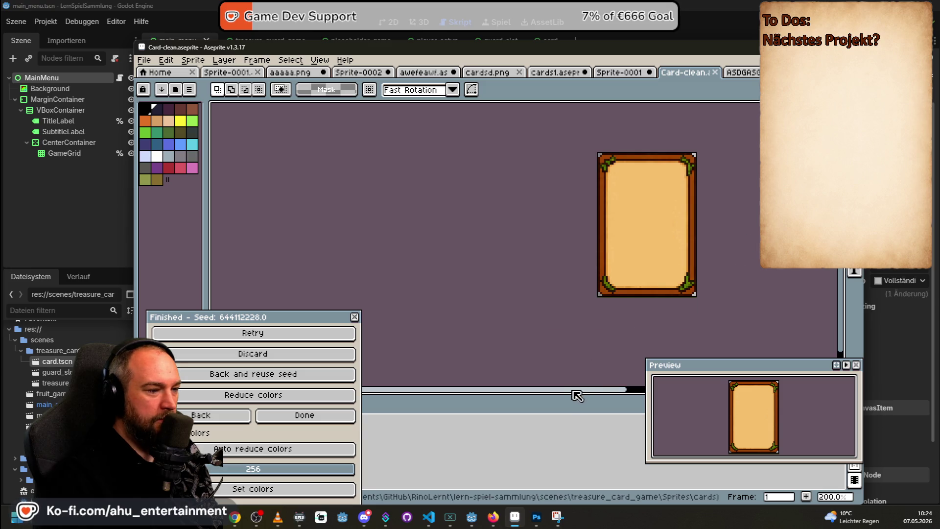
{"action": "left_click_drag", "start_coordinate": [576, 395], "coordinate": [625, 397]}
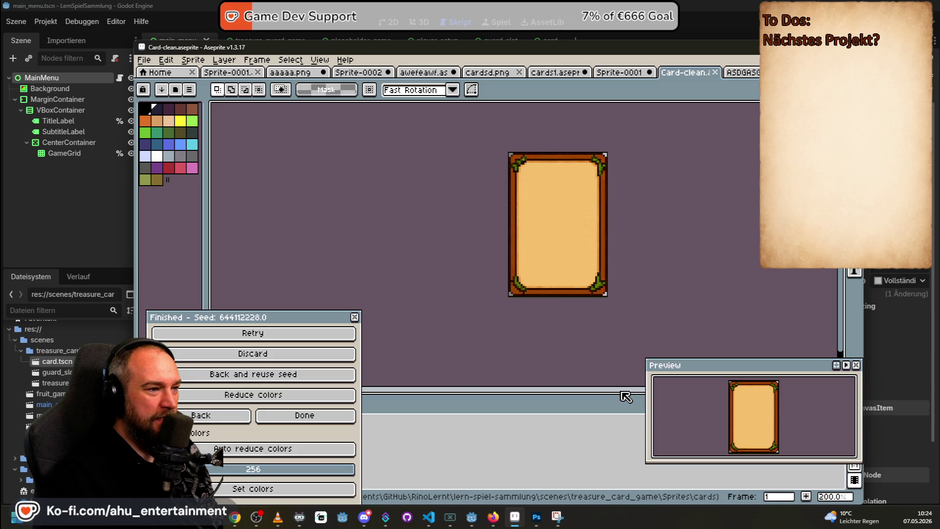
{"action": "key", "text": "ctrl+v"}
{"action": "key", "text": "Escape"}
{"action": "left_click", "coordinate": [758, 71]}
{"action": "scroll", "coordinate": [734, 218], "scroll_direction": "down", "scroll_amount": 2}
{"action": "scroll", "coordinate": [734, 218], "scroll_direction": "up", "scroll_amount": 2}
{"action": "mouse_move", "coordinate": [757, 231]}
{"action": "left_mouse_down"}
{"action": "mouse_move", "coordinate": [734, 176]}
{"action": "mouse_move", "coordinate": [704, 224]}
{"action": "left_mouse_up"}
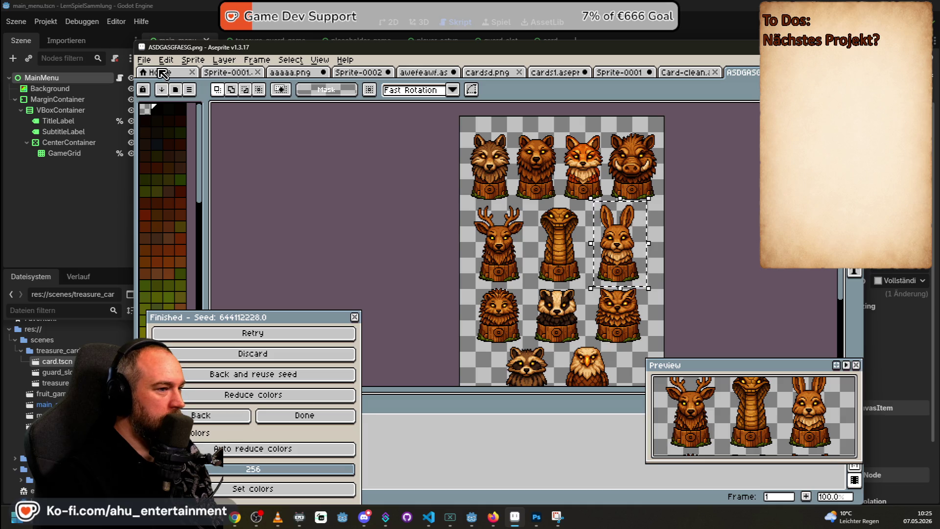
- Create a new 200×200 sprite from File > New
{"action": "left_click", "coordinate": [151, 61]}
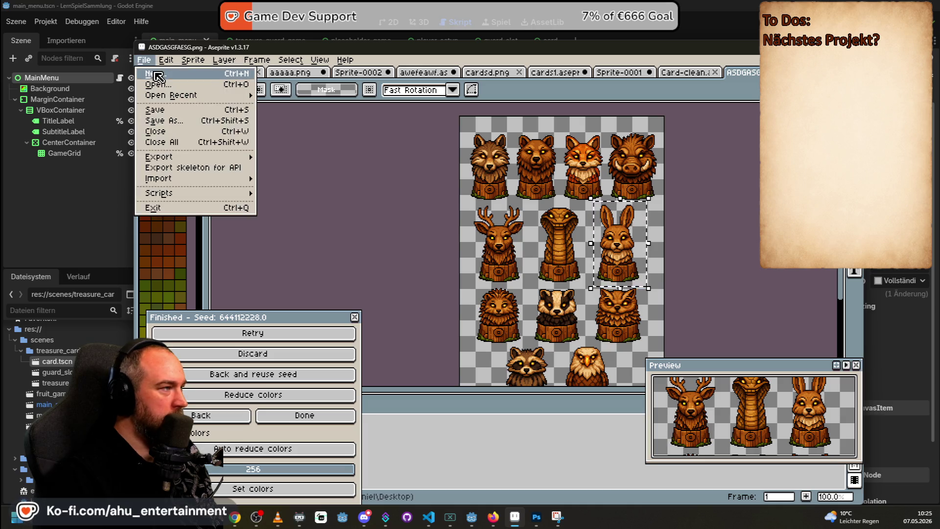
{"action": "left_click", "coordinate": [157, 75]}
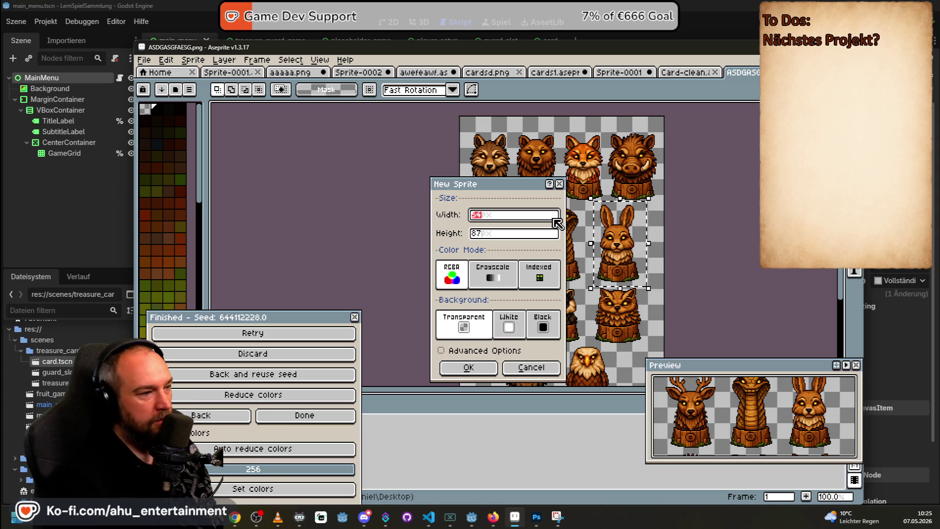
{"action": "type", "text": "200"}
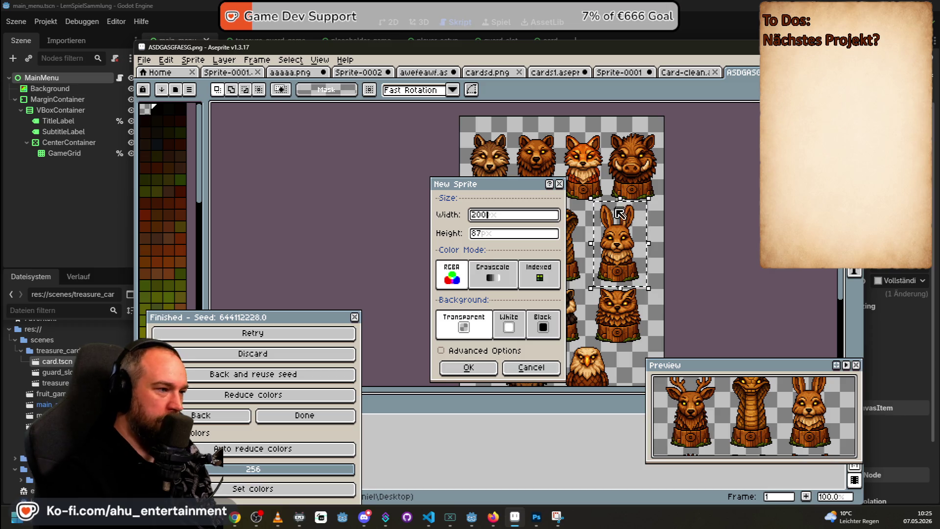
{"action": "left_click", "coordinate": [488, 234]}
{"action": "left_click_drag", "start_coordinate": [486, 238], "coordinate": [473, 231]}
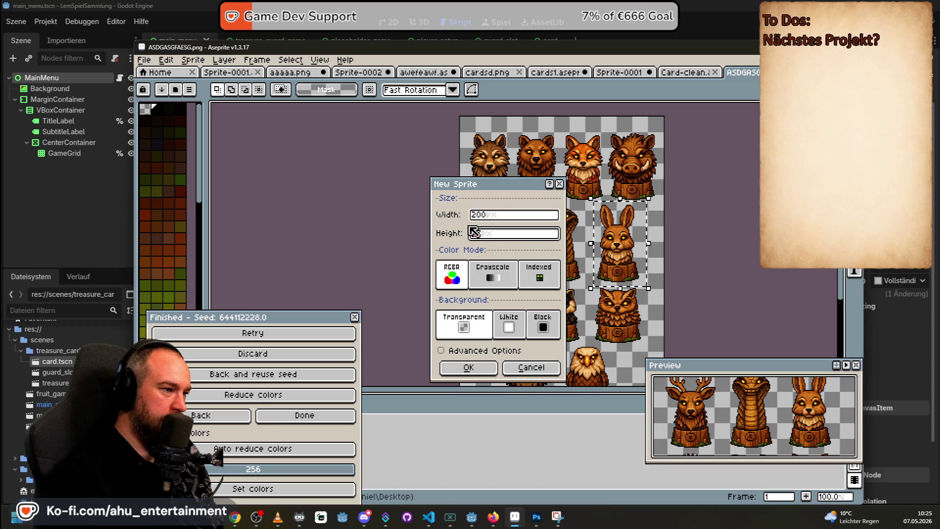
{"action": "type", "text": "200"}
{"action": "key", "text": "Return"}
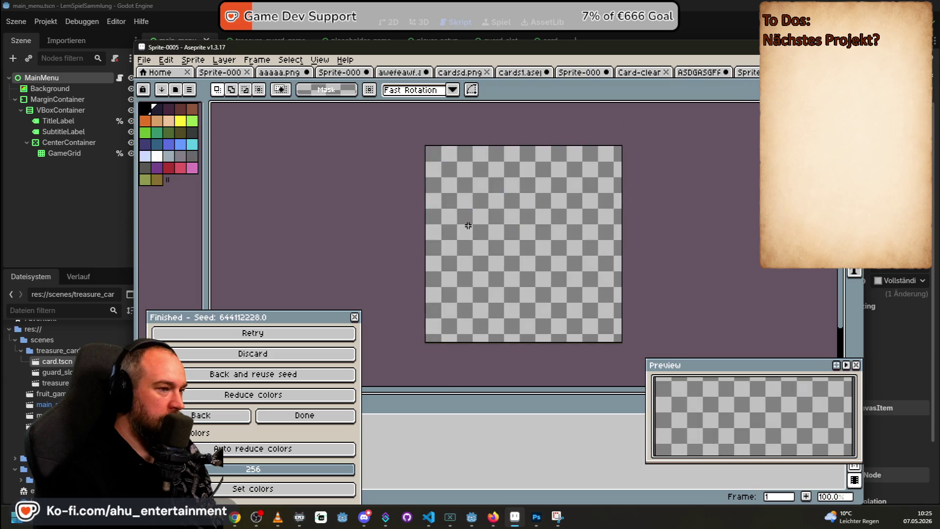
- Copy the boar statue from the sprite sheet and paste it at the new canvas centre
{"action": "key", "text": "ctrl+v"}
{"action": "key", "text": "ctrl+shift+Tab"}
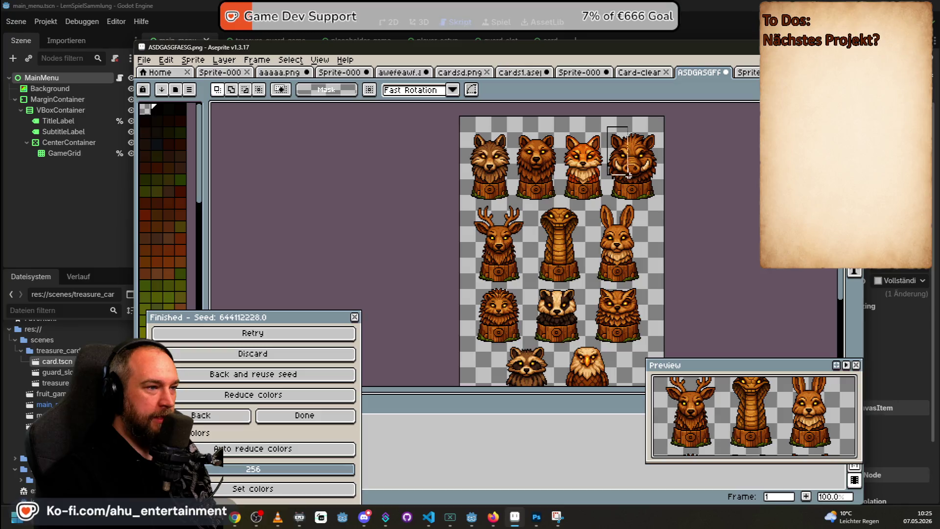
{"action": "left_click_drag", "start_coordinate": [650, 199], "coordinate": [651, 200]}
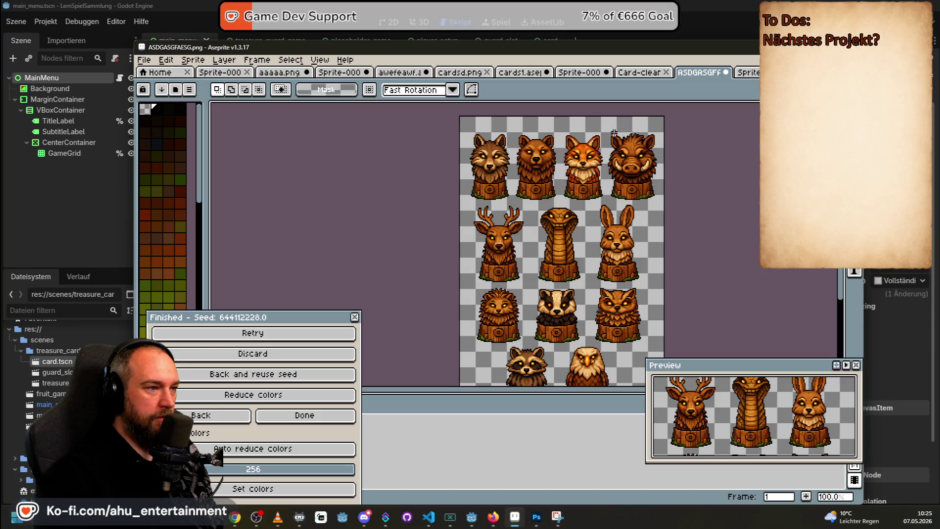
{"action": "key", "text": "ctrl+c"}
{"action": "key", "text": "ctrl+Tab"}
{"action": "key", "text": "ctrl+v"}
{"action": "mouse_move", "coordinate": [631, 207]}
{"action": "left_mouse_down"}
{"action": "mouse_move", "coordinate": [580, 236]}
{"action": "mouse_move", "coordinate": [539, 227]}
{"action": "mouse_move", "coordinate": [529, 234]}
{"action": "mouse_move", "coordinate": [538, 237]}
{"action": "left_mouse_up"}
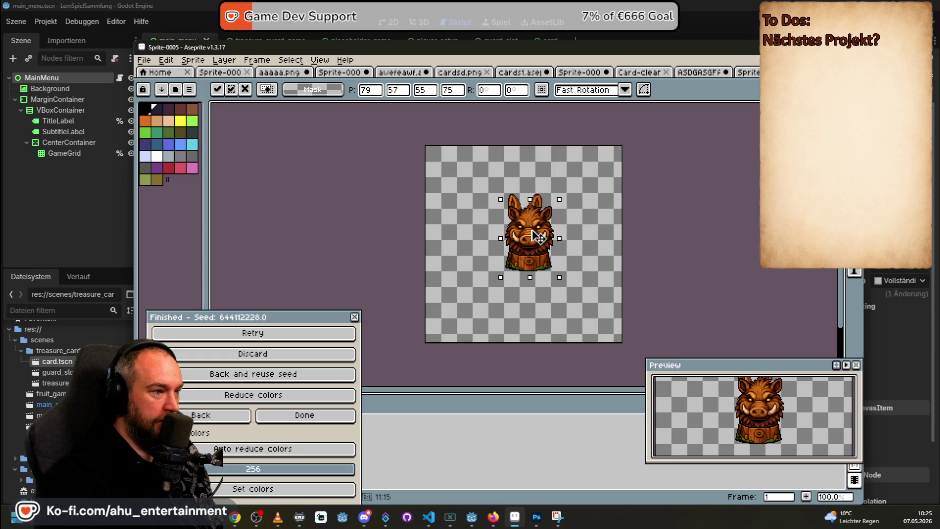
{"action": "left_click", "coordinate": [451, 129]}
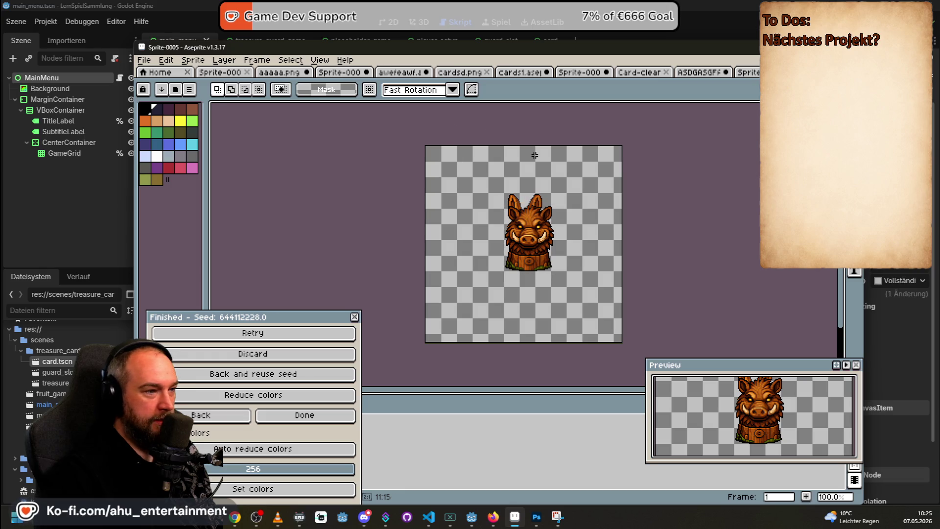
- Copy the card frame from Card-clean and paste it beside the boar in Sprite-0005
{"action": "scroll", "coordinate": [482, 215], "scroll_direction": "up", "scroll_amount": 3}
{"action": "scroll", "coordinate": [653, 231], "scroll_direction": "down", "scroll_amount": 1}
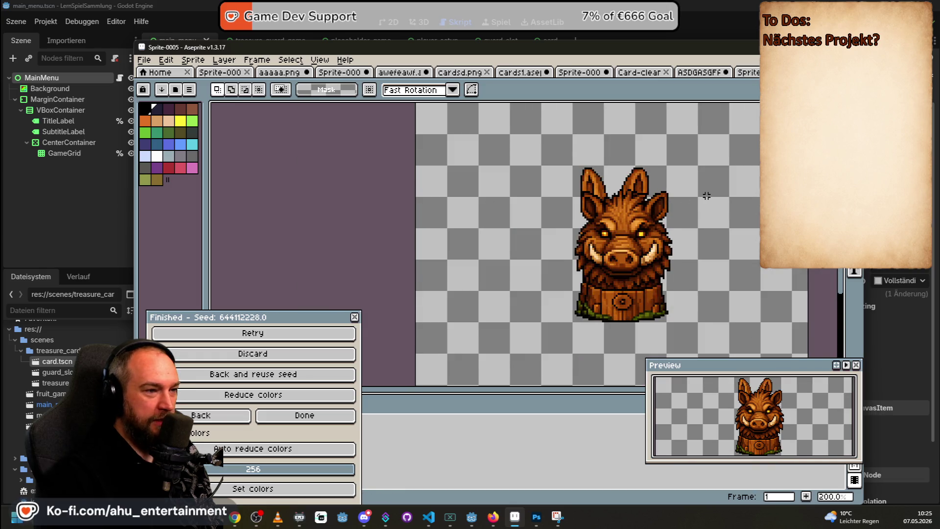
{"action": "left_click_drag", "start_coordinate": [707, 195], "coordinate": [619, 192]}
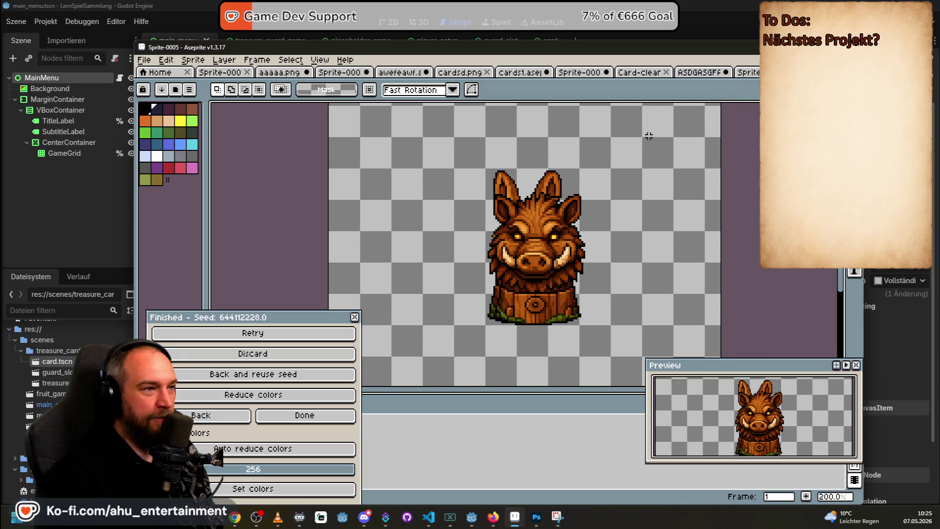
{"action": "left_click", "coordinate": [653, 73]}
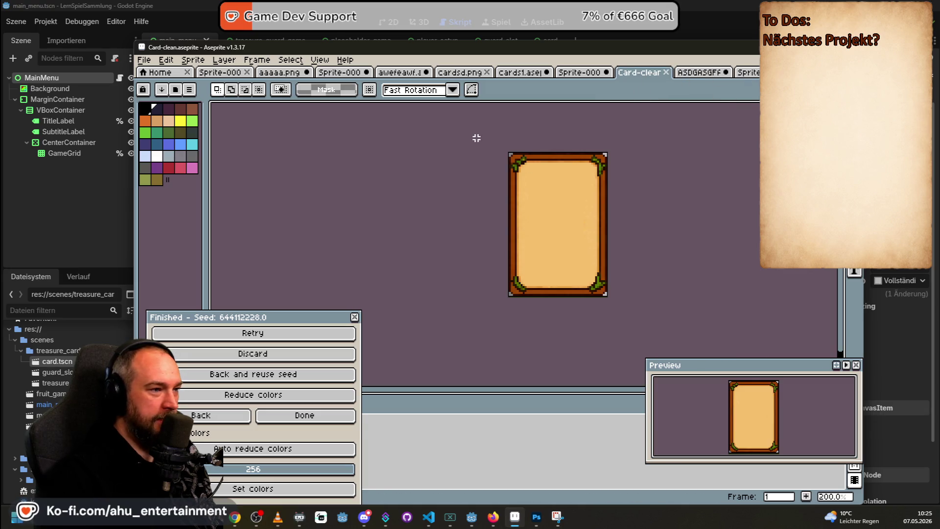
{"action": "key", "text": "ctrl+c"}
{"action": "key", "text": "ctrl+tab"}
{"action": "key", "text": "ctrl+v"}
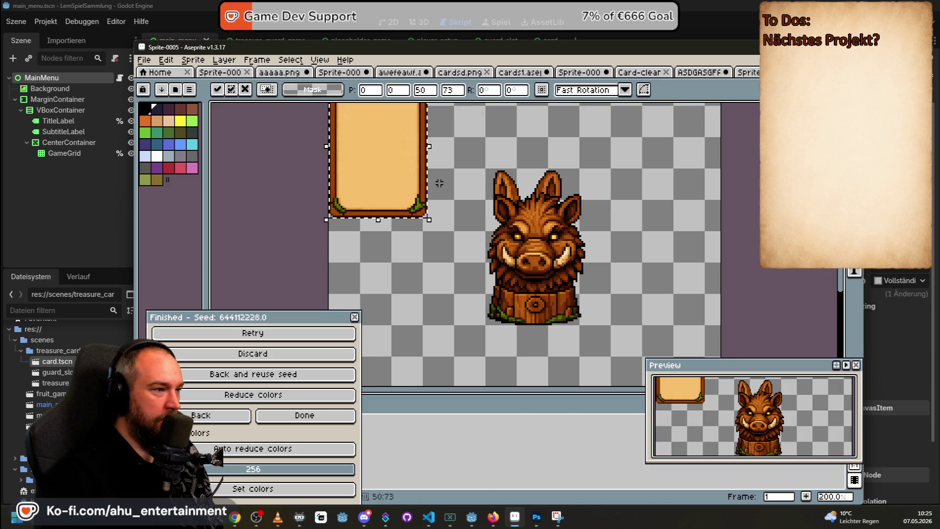
{"action": "mouse_move", "coordinate": [390, 164]}
{"action": "left_mouse_down"}
{"action": "mouse_move", "coordinate": [422, 239]}
{"action": "mouse_move", "coordinate": [411, 251]}
{"action": "mouse_move", "coordinate": [429, 227]}
{"action": "mouse_move", "coordinate": [516, 279]}
{"action": "mouse_move", "coordinate": [435, 241]}
{"action": "left_mouse_up"}
- Undo the card frame and boar pastes to bring the rabbit bust back
{"action": "left_click_drag", "start_coordinate": [264, 318], "coordinate": [271, 119]}
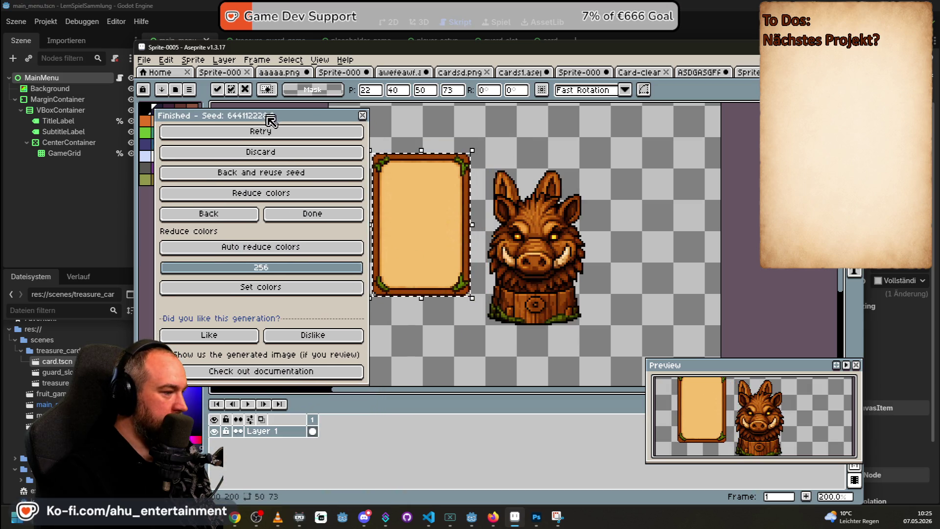
{"action": "key", "text": "ctrl+z"}
{"action": "key", "text": "ctrl+z"}
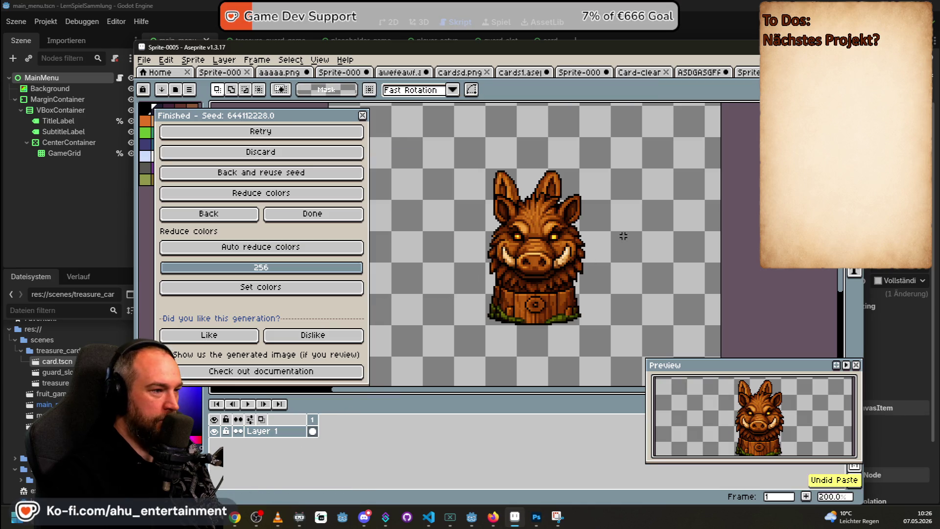
{"action": "key", "text": "ctrl+z"}
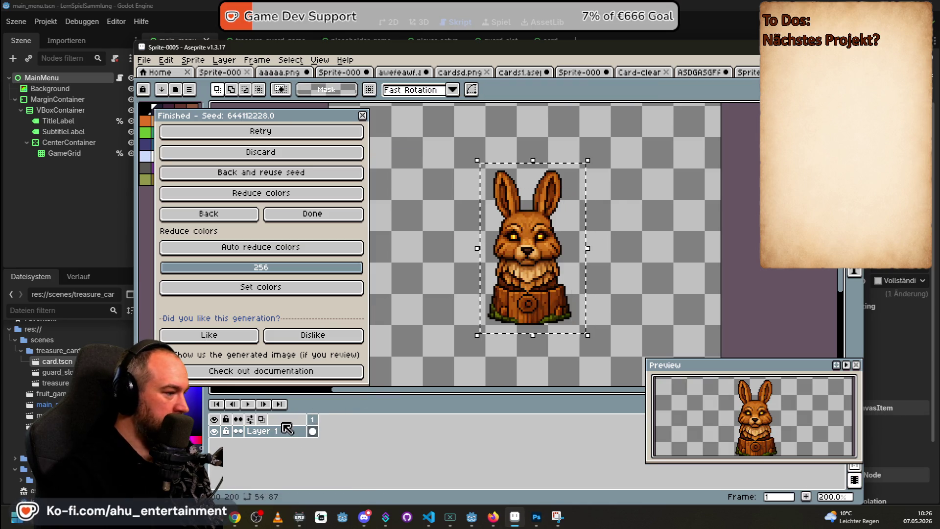
{"action": "right_click", "coordinate": [285, 436]}
- Add two new empty layers above the rabbit layer
{"action": "mouse_move", "coordinate": [346, 430]}
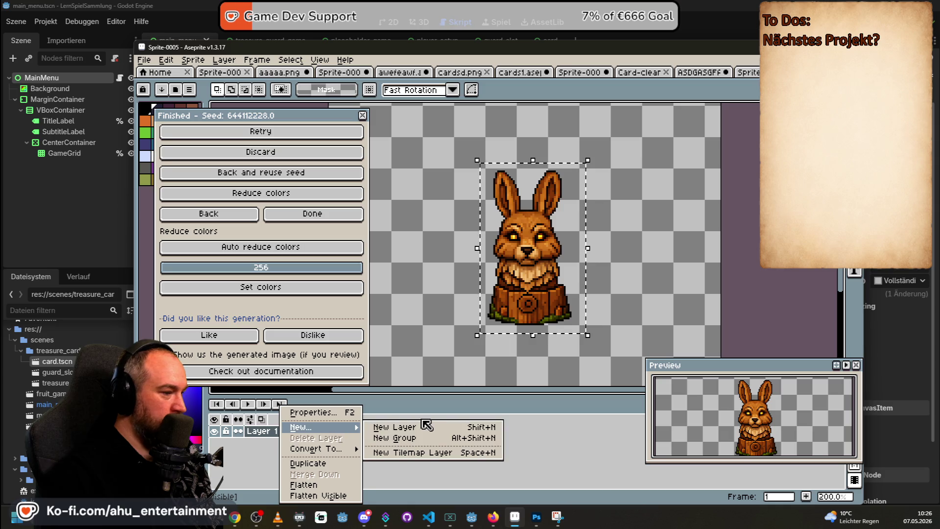
{"action": "left_click", "coordinate": [389, 426]}
{"action": "right_click", "coordinate": [273, 431]}
{"action": "mouse_move", "coordinate": [314, 427]}
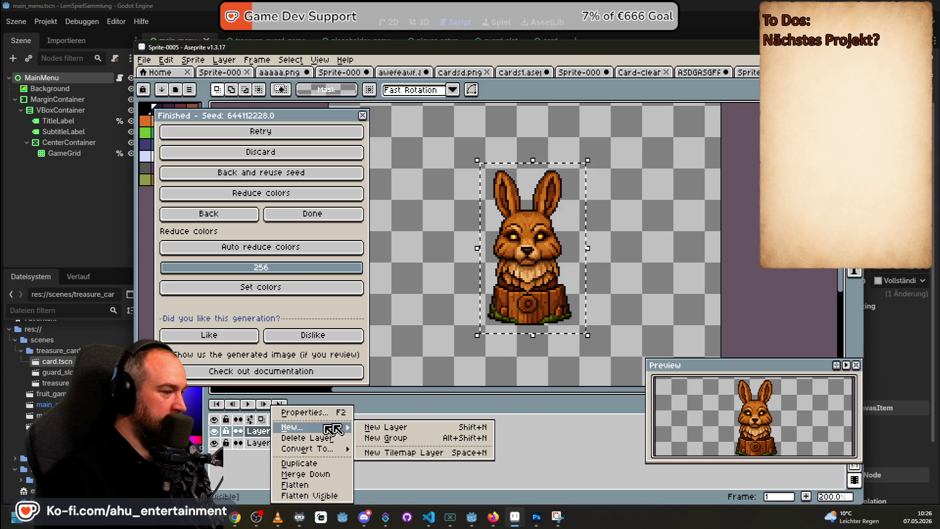
{"action": "left_click", "coordinate": [421, 425]}
- Copy the boar bust from the animal sheet and paste it over the rabbit's position
{"action": "left_click", "coordinate": [746, 72]}
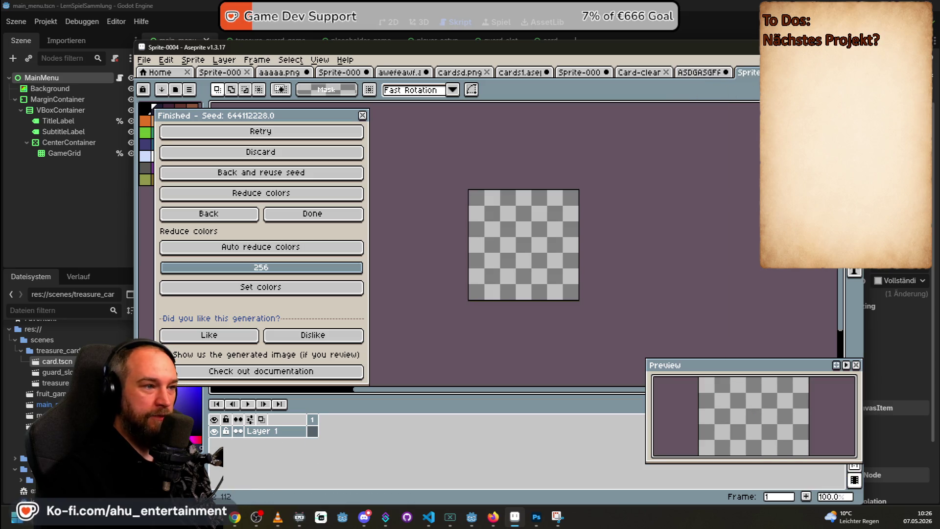
{"action": "left_click", "coordinate": [690, 77]}
{"action": "key", "text": "ctrl+c"}
{"action": "key", "text": "ctrl+Tab"}
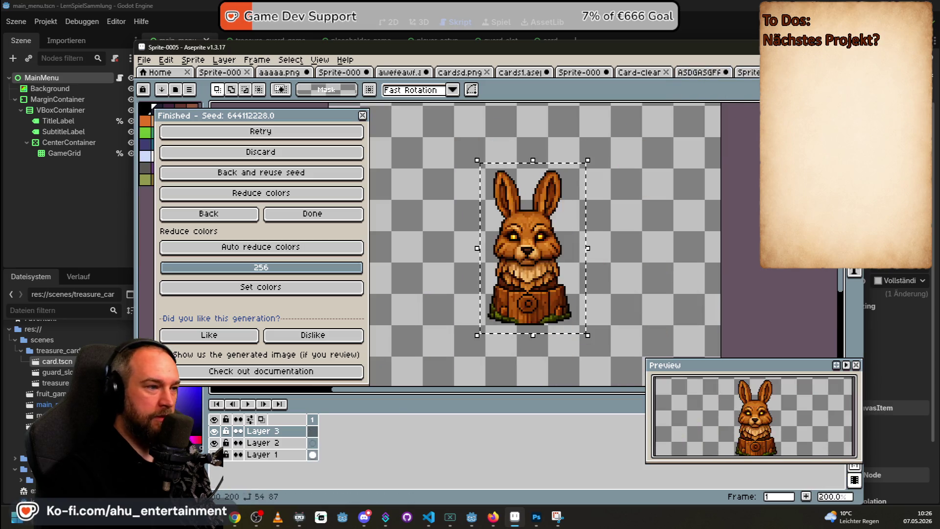
{"action": "key", "text": "ctrl+v"}
{"action": "mouse_move", "coordinate": [724, 174]}
{"action": "left_mouse_down"}
{"action": "mouse_move", "coordinate": [570, 289]}
{"action": "mouse_move", "coordinate": [571, 250]}
{"action": "mouse_move", "coordinate": [576, 260]}
{"action": "left_mouse_up"}
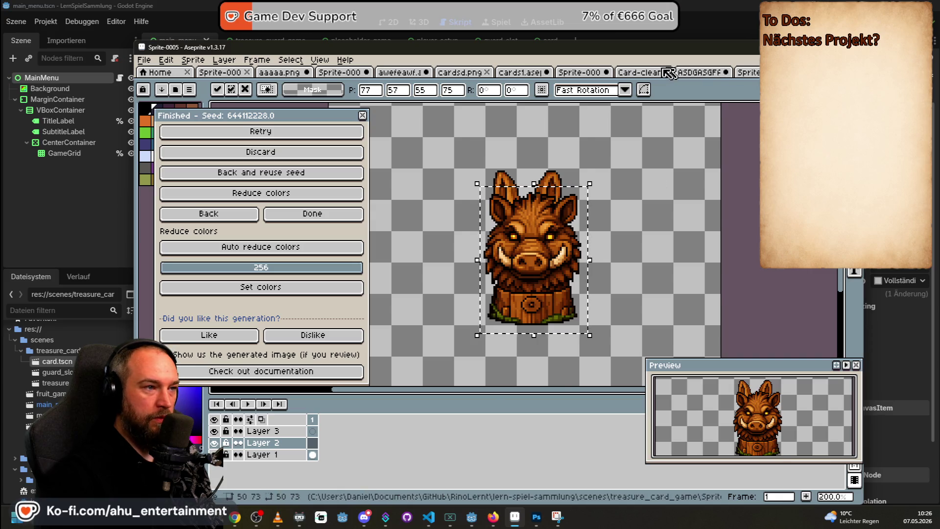
- Paste the Card-clear frame on Layer 3, centre it on the boar, enlarge to about 68×92
{"action": "left_click", "coordinate": [639, 73]}
{"action": "left_click", "coordinate": [743, 73]}
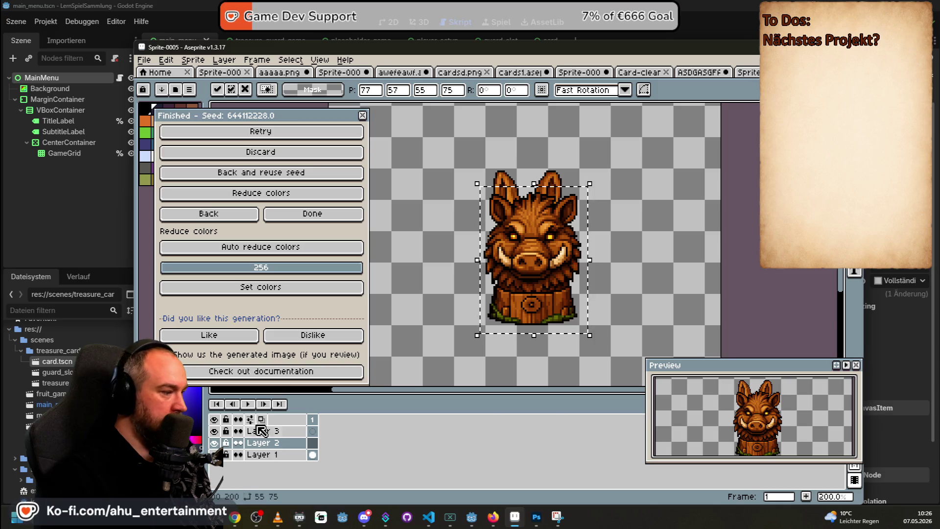
{"action": "key", "text": "ctrl+v"}
{"action": "mouse_move", "coordinate": [399, 171]}
{"action": "left_mouse_down"}
{"action": "mouse_move", "coordinate": [530, 235]}
{"action": "mouse_move", "coordinate": [557, 284]}
{"action": "left_mouse_up"}
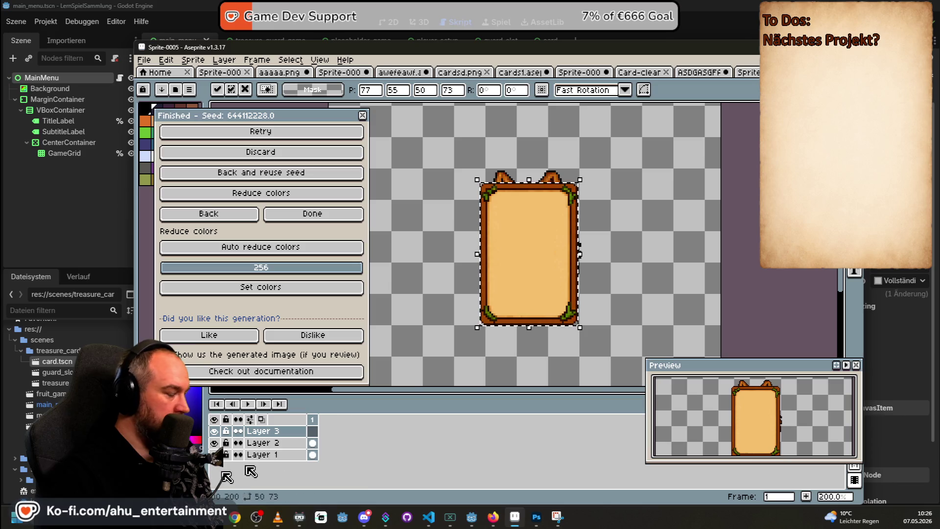
{"action": "mouse_move", "coordinate": [577, 175]}
{"action": "left_mouse_down"}
{"action": "mouse_move", "coordinate": [589, 176]}
{"action": "mouse_move", "coordinate": [616, 147]}
{"action": "left_mouse_up"}
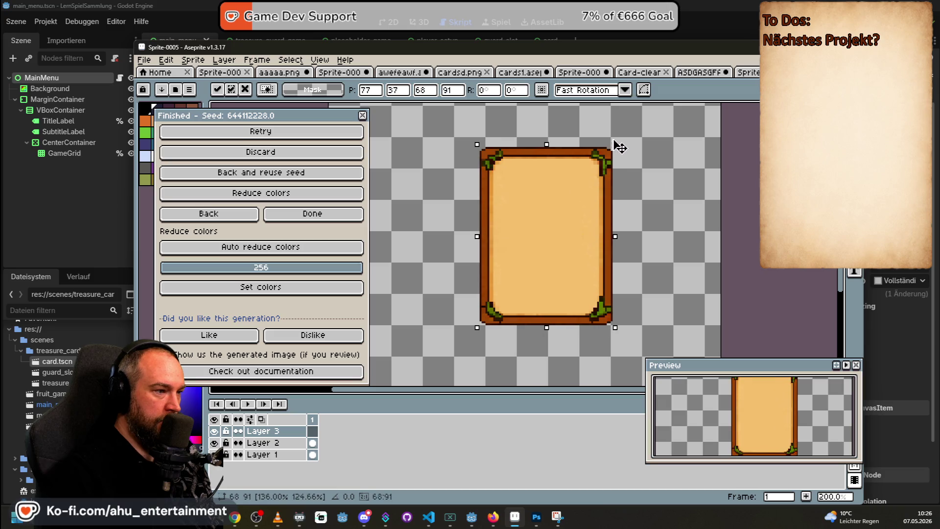
{"action": "left_click", "coordinate": [255, 433]}
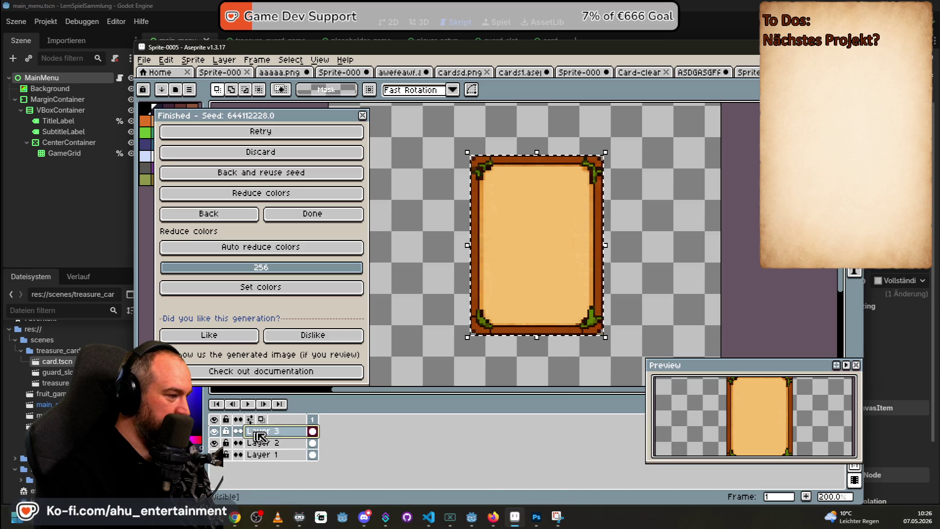
- Toggle Layer 2's visibility, then try merging Layer 3 down and undo the merge
{"action": "left_click", "coordinate": [271, 442]}
{"action": "left_click", "coordinate": [213, 442]}
{"action": "left_click", "coordinate": [214, 443]}
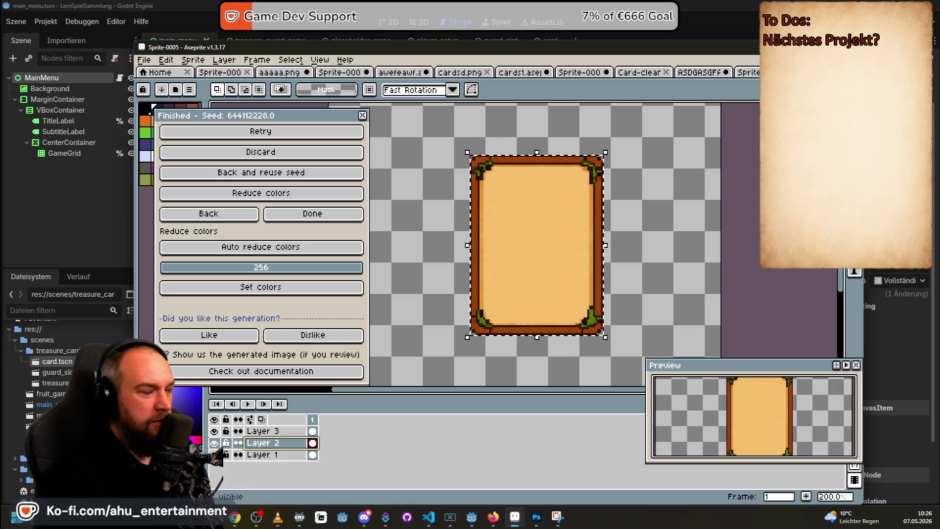
{"action": "left_click", "coordinate": [286, 435]}
{"action": "right_click", "coordinate": [284, 435]}
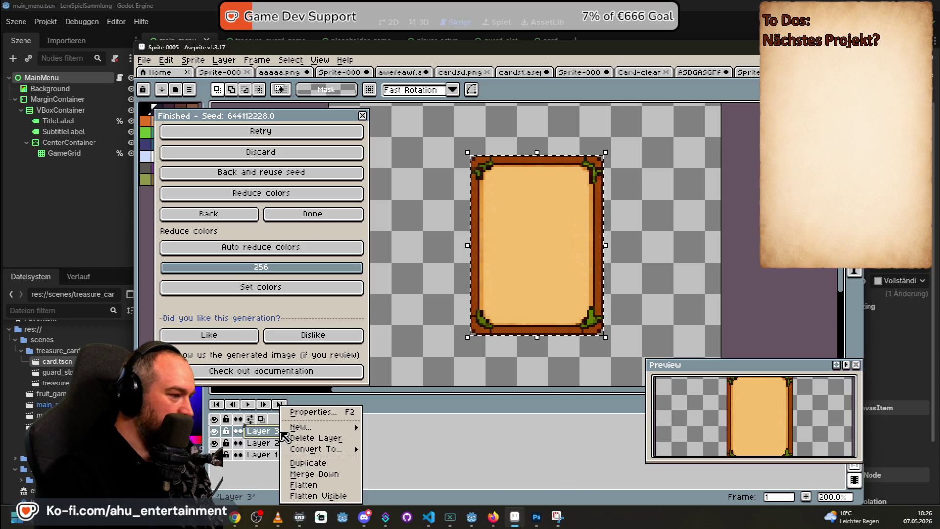
{"action": "left_click", "coordinate": [314, 473]}
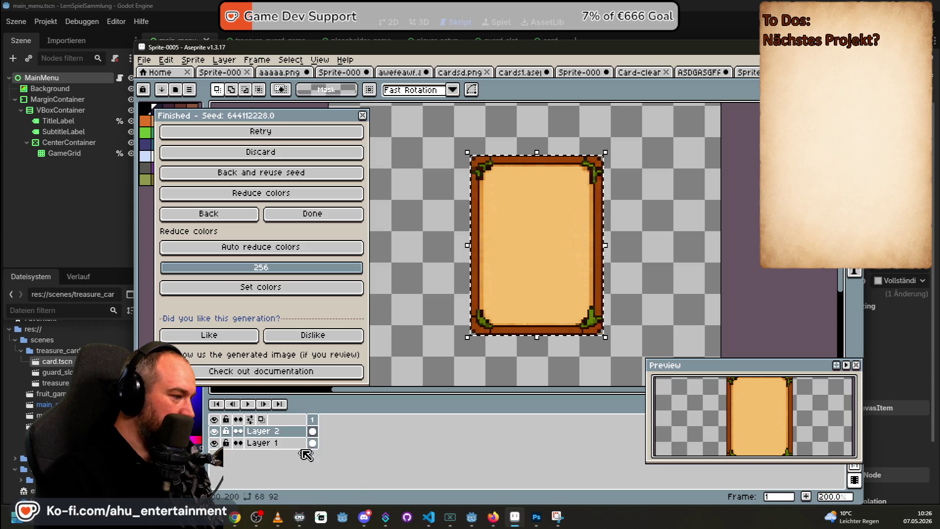
{"action": "key", "text": "ctrl+z"}
- Link Layer 1 and Layer 2 as continuous layers, leaving the card frame unchanged
{"action": "right_click", "coordinate": [288, 437]}
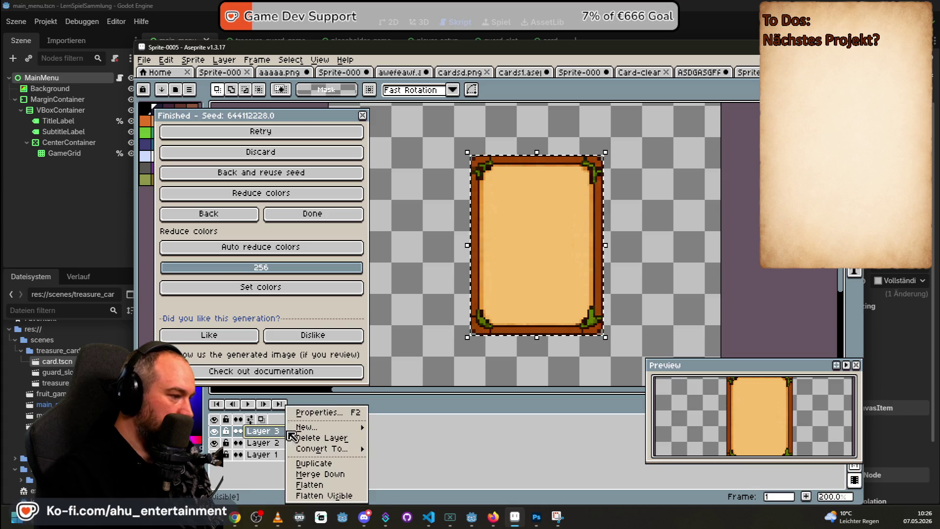
{"action": "mouse_move", "coordinate": [342, 448]}
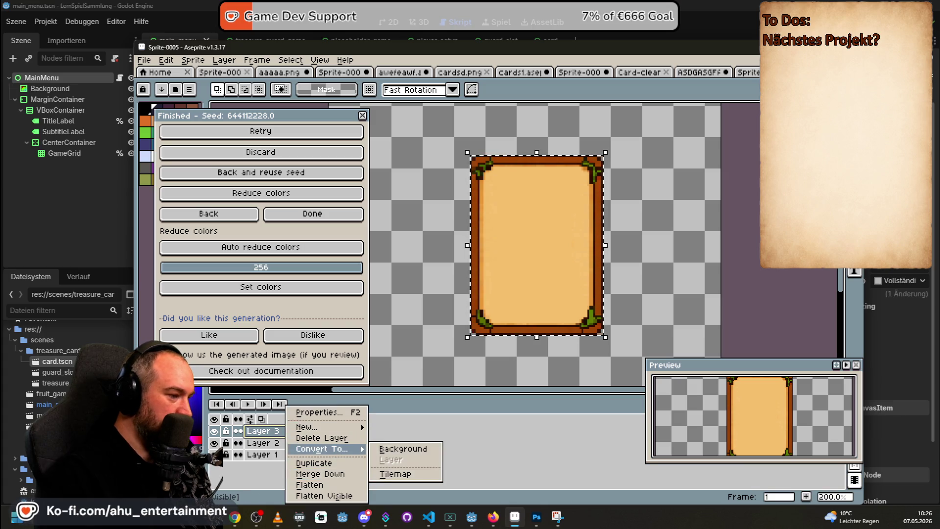
{"action": "left_click", "coordinate": [460, 431]}
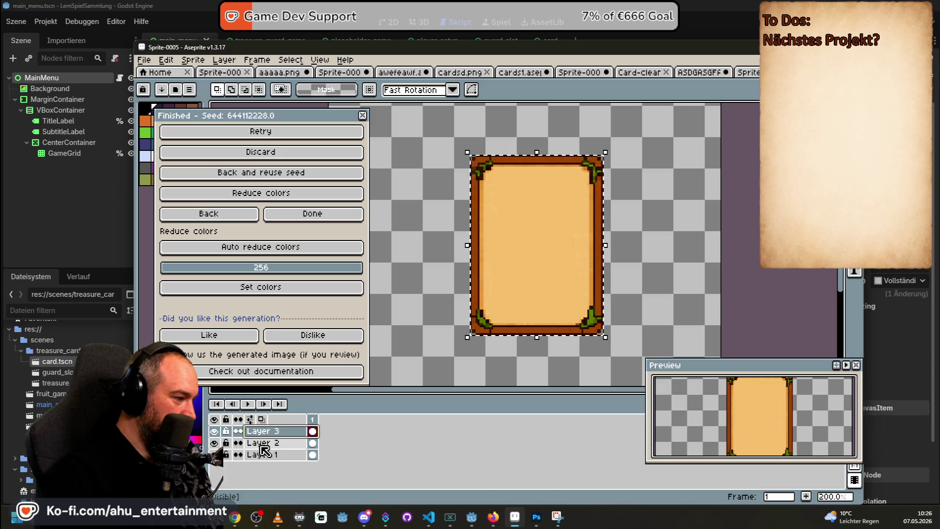
{"action": "left_click_drag", "start_coordinate": [238, 443], "coordinate": [238, 454]}
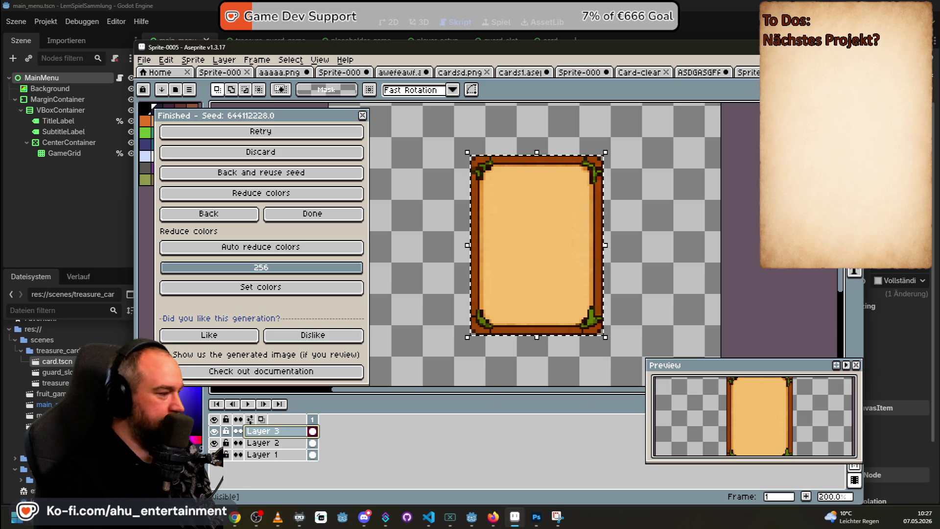
{"action": "right_click", "coordinate": [267, 431]}
{"action": "mouse_move", "coordinate": [286, 427]}
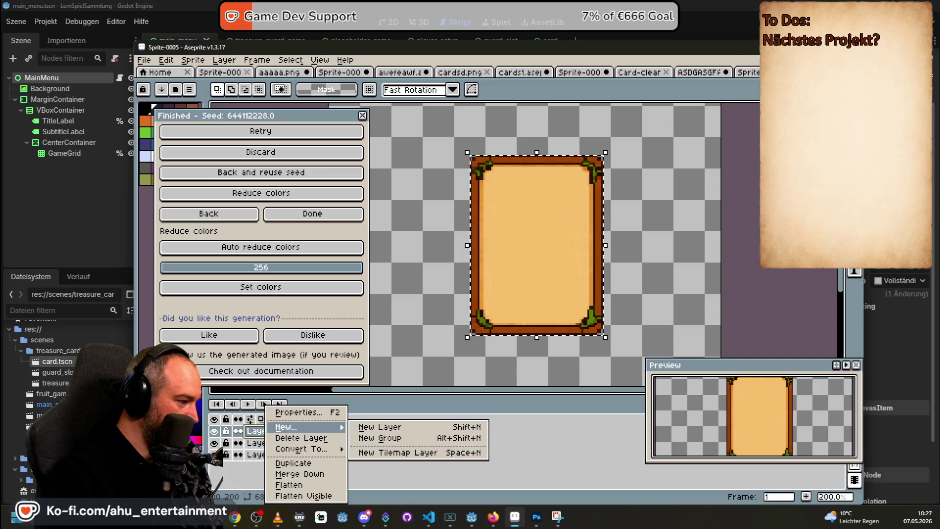
{"action": "key", "text": "Escape"}
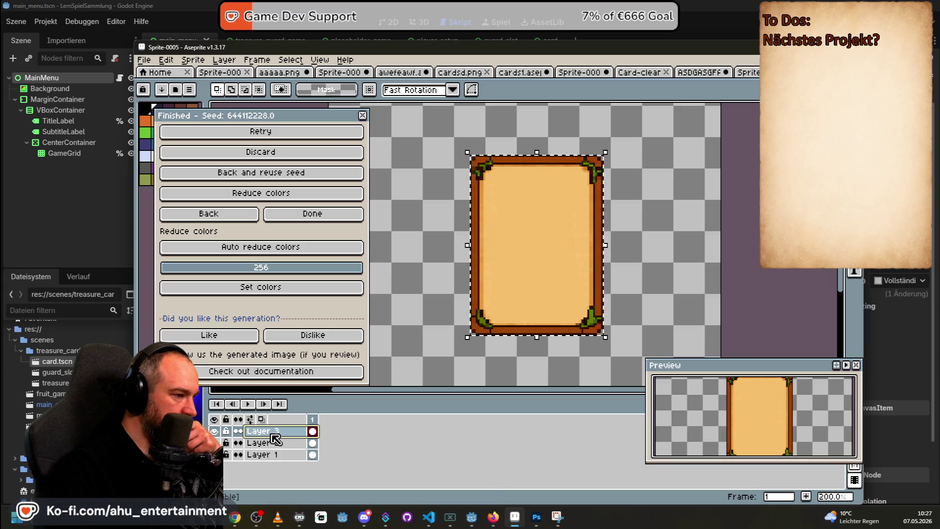
- Re-paste the card frame on Layer 3 and place it beside the boar
{"action": "scroll", "coordinate": [558, 200], "scroll_direction": "down", "scroll_amount": 2}
{"action": "scroll", "coordinate": [685, 235], "scroll_direction": "up", "scroll_amount": 1}
{"action": "mouse_move", "coordinate": [700, 245]}
{"action": "left_mouse_down"}
{"action": "mouse_move", "coordinate": [629, 296]}
{"action": "mouse_move", "coordinate": [651, 266]}
{"action": "left_mouse_up"}
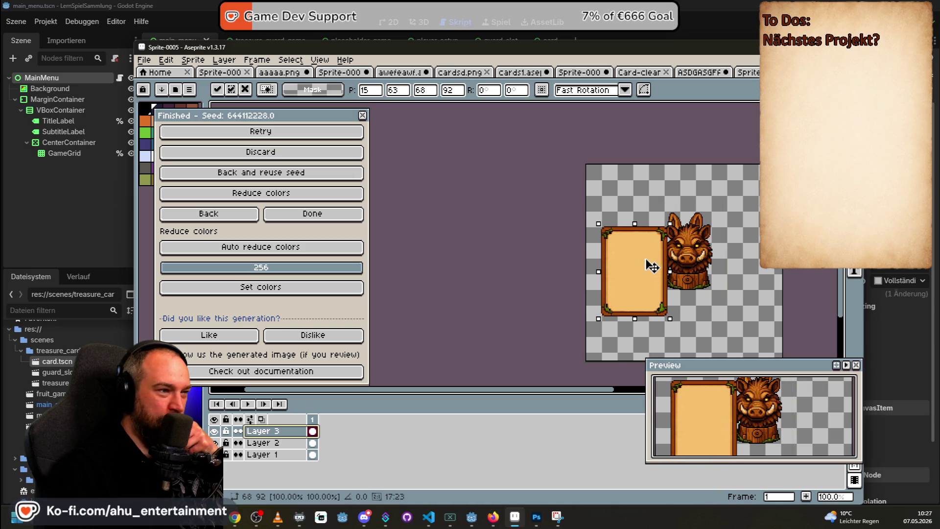
{"action": "mouse_move", "coordinate": [669, 223]}
{"action": "left_mouse_down"}
{"action": "mouse_move", "coordinate": [755, 154]}
{"action": "mouse_move", "coordinate": [716, 209]}
{"action": "left_mouse_up"}
{"action": "key", "text": "Escape"}
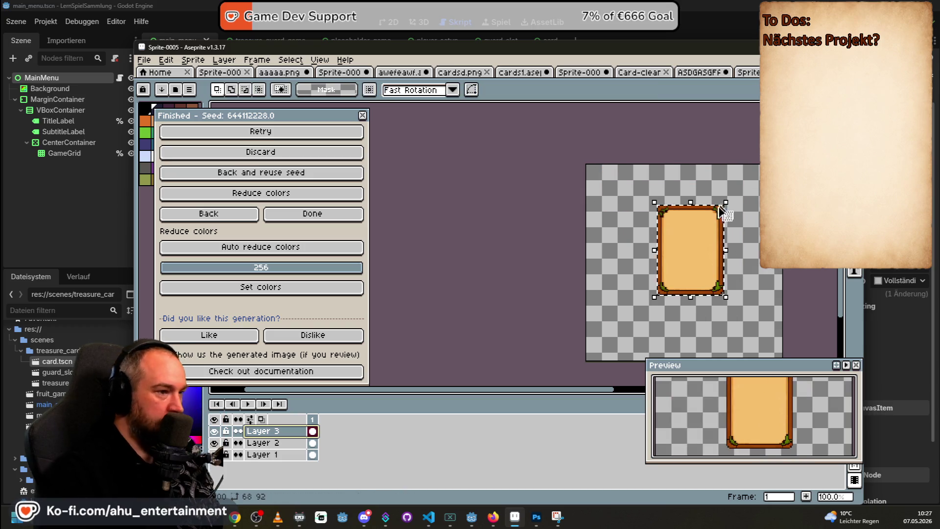
{"action": "key", "text": "ctrl+z"}
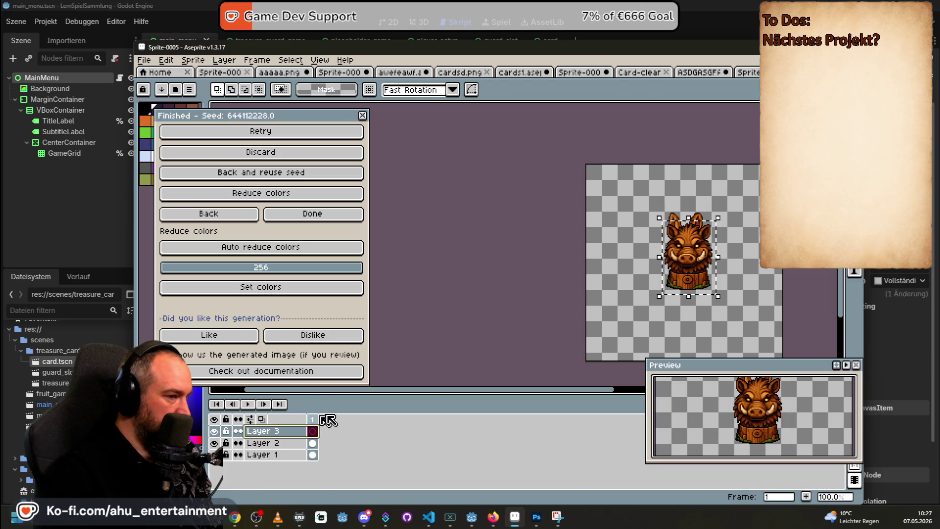
{"action": "key", "text": "ctrl+v"}
{"action": "left_click_drag", "start_coordinate": [618, 208], "coordinate": [647, 266]}
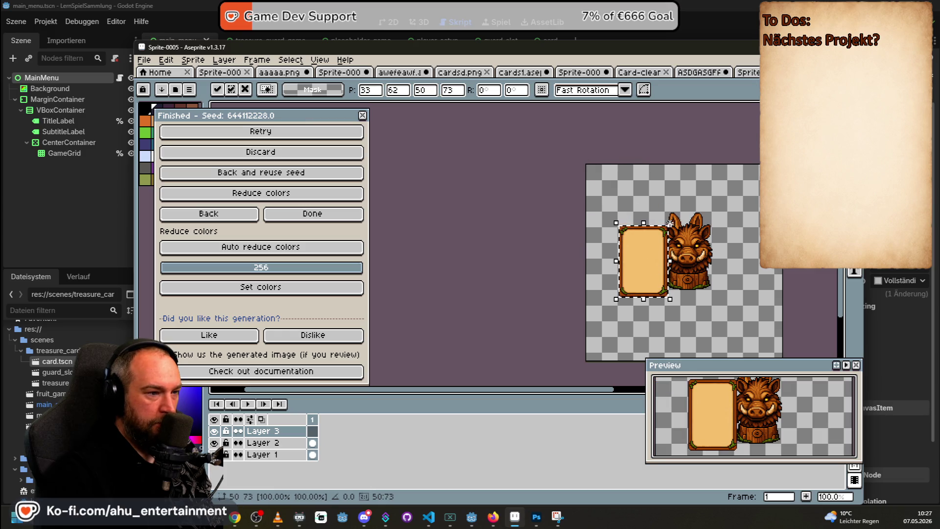
{"action": "mouse_move", "coordinate": [671, 219]}
{"action": "left_mouse_down"}
{"action": "mouse_move", "coordinate": [695, 215]}
{"action": "mouse_move", "coordinate": [707, 201]}
{"action": "left_mouse_up"}
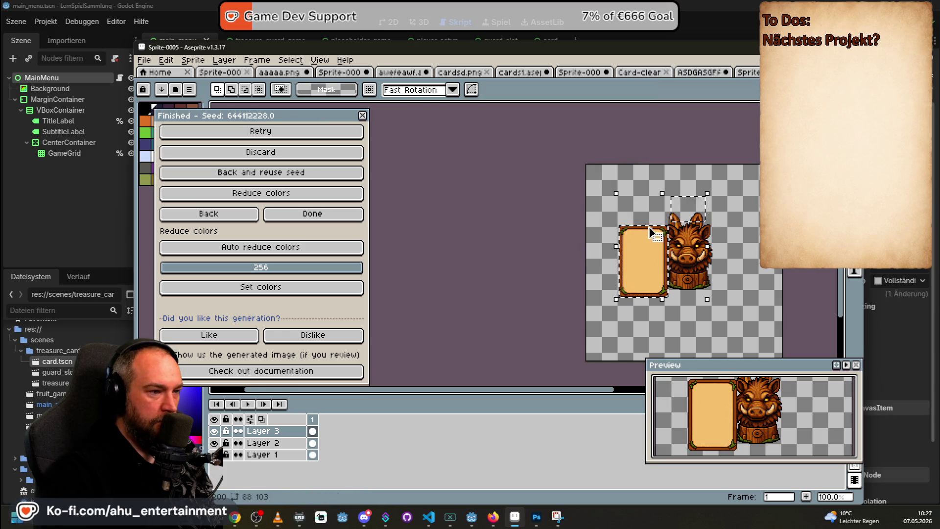
{"action": "key", "text": "ctrl+z"}
- Resize the card frame to about 78×114, nudge it up-right, commit, and show timeline settings
{"action": "key", "text": "i"}
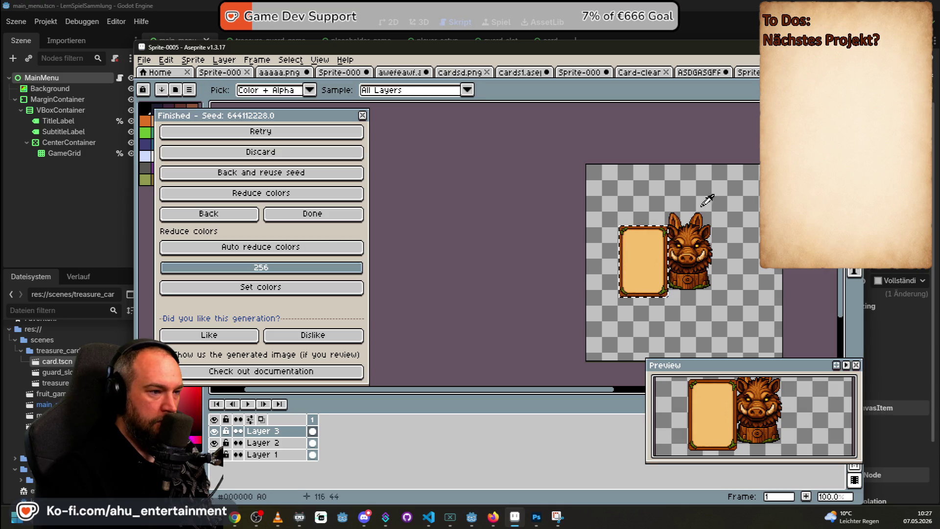
{"action": "key", "text": "m"}
{"action": "mouse_move", "coordinate": [672, 222]}
{"action": "left_mouse_down"}
{"action": "mouse_move", "coordinate": [717, 201]}
{"action": "mouse_move", "coordinate": [685, 199]}
{"action": "mouse_move", "coordinate": [621, 292]}
{"action": "mouse_move", "coordinate": [655, 236]}
{"action": "mouse_move", "coordinate": [671, 253]}
{"action": "mouse_move", "coordinate": [719, 185]}
{"action": "mouse_move", "coordinate": [709, 242]}
{"action": "left_mouse_up"}
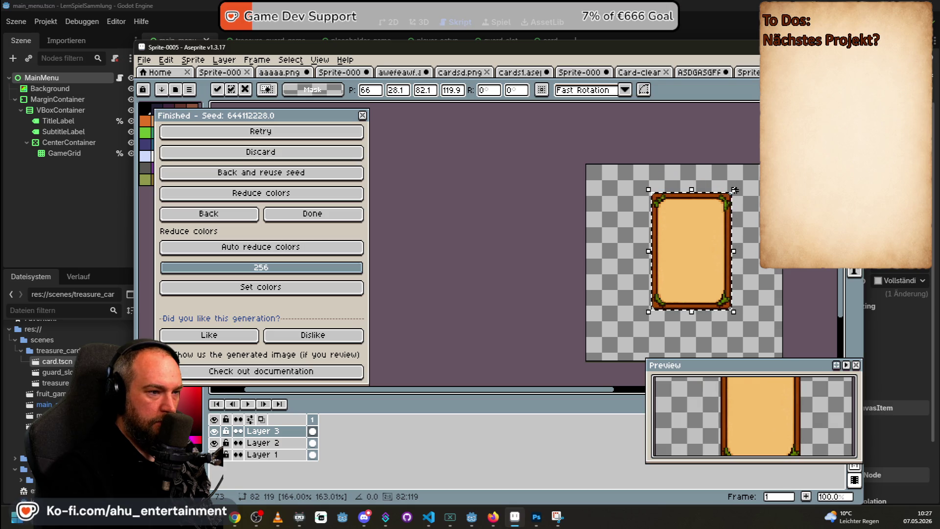
{"action": "scroll", "coordinate": [724, 226], "scroll_direction": "up", "scroll_amount": 3}
{"action": "scroll", "coordinate": [616, 256], "scroll_direction": "down", "scroll_amount": 1}
{"action": "scroll", "coordinate": [621, 255], "scroll_direction": "down", "scroll_amount": 1}
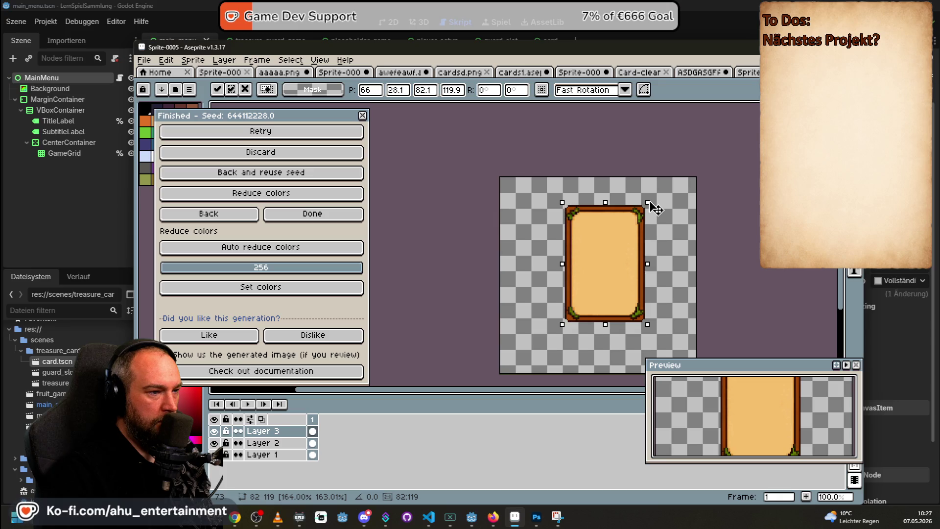
{"action": "mouse_move", "coordinate": [656, 209]}
{"action": "left_mouse_down"}
{"action": "mouse_move", "coordinate": [631, 240]}
{"action": "mouse_move", "coordinate": [653, 215]}
{"action": "left_mouse_up"}
{"action": "key", "text": "Up"}
{"action": "key", "text": "Up"}
{"action": "key", "text": "Up"}
{"action": "key", "text": "Right"}
{"action": "key", "text": "Right"}
{"action": "key", "text": "Right"}
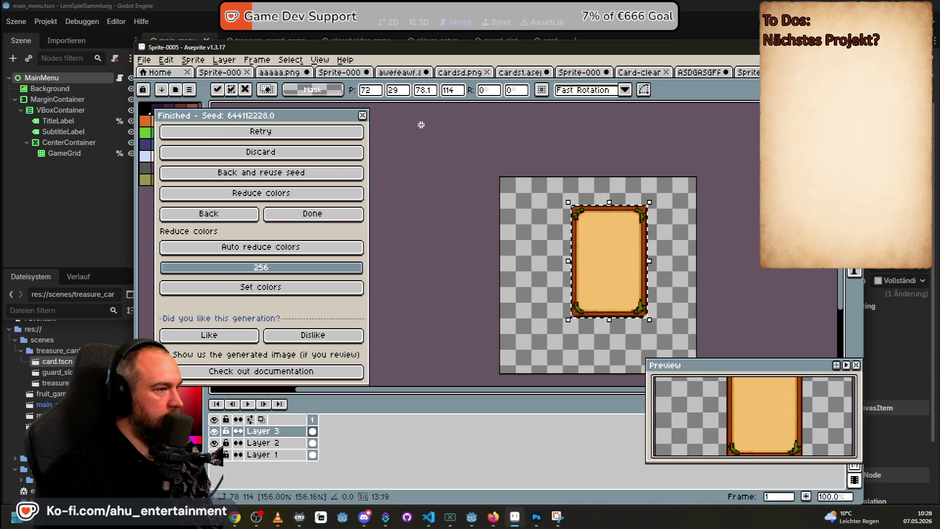
{"action": "left_click", "coordinate": [446, 145]}
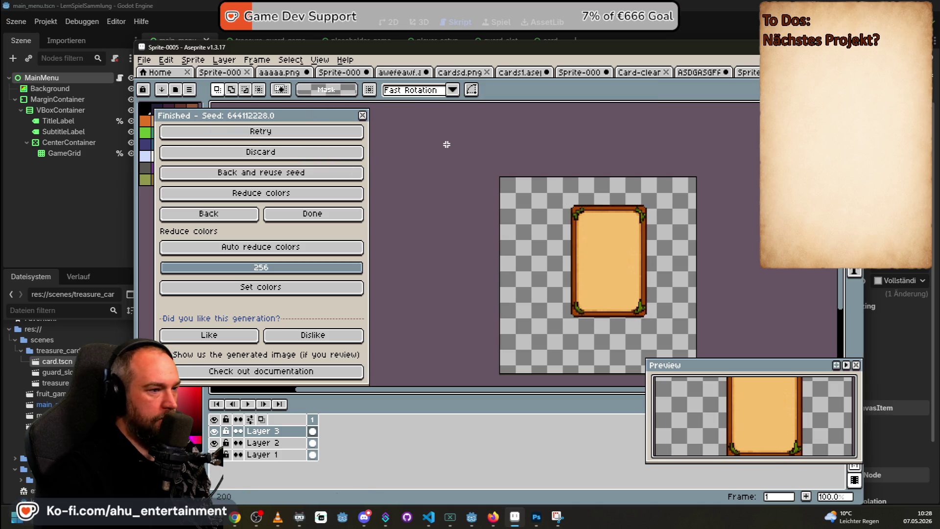
{"action": "left_click", "coordinate": [251, 420]}
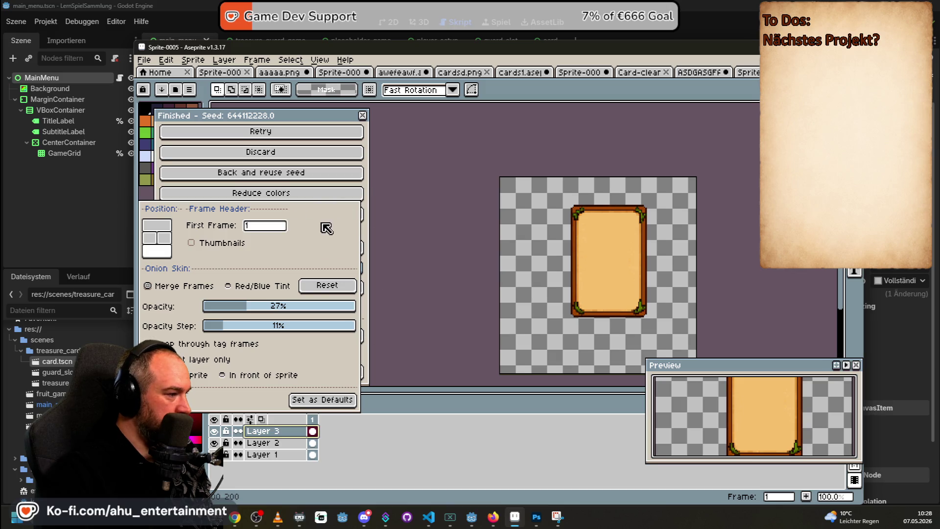
- Close the timeline settings and select Layer 3, browsing the Layer menu without choosing anything
{"action": "left_click", "coordinate": [300, 434]}
{"action": "right_click", "coordinate": [273, 433]}
{"action": "key", "text": "Escape"}
{"action": "left_click", "coordinate": [267, 432]}
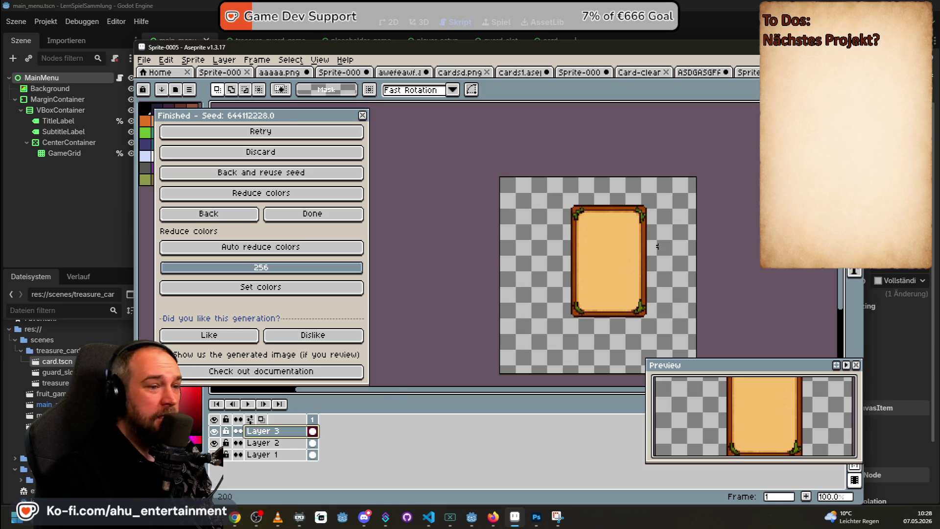
{"action": "mouse_move", "coordinate": [739, 372]}
{"action": "left_mouse_down"}
{"action": "mouse_move", "coordinate": [724, 286]}
{"action": "mouse_move", "coordinate": [726, 314]}
{"action": "left_mouse_up"}
{"action": "left_click", "coordinate": [228, 61]}
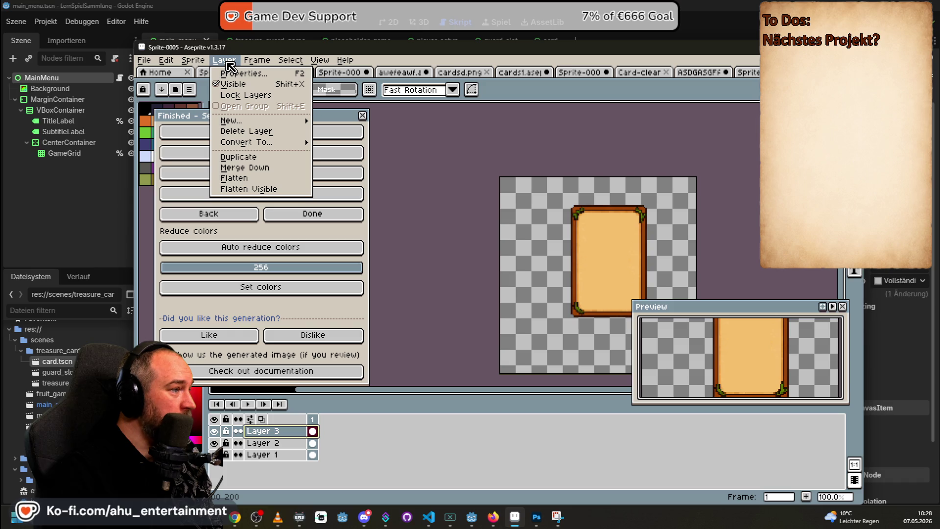
{"action": "mouse_move", "coordinate": [287, 118]}
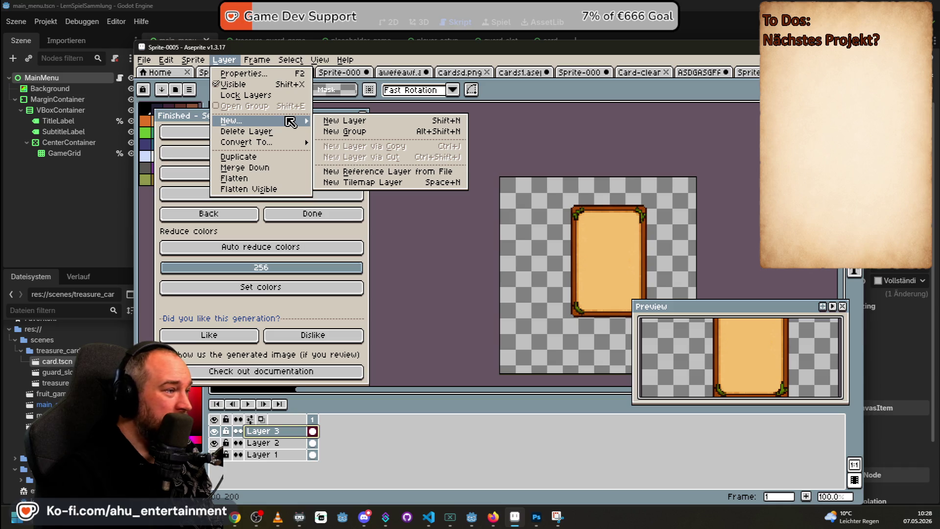
{"action": "left_click", "coordinate": [392, 422]}
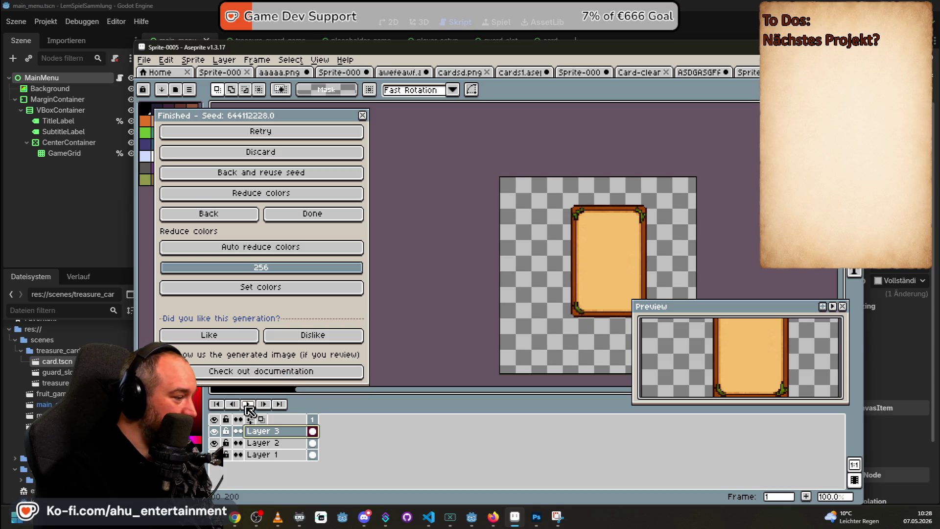
- Drag Layer 3 below Layer 1, undoing an accidental layer copy along the way
{"action": "right_click", "coordinate": [272, 437]}
{"action": "key", "text": "Escape"}
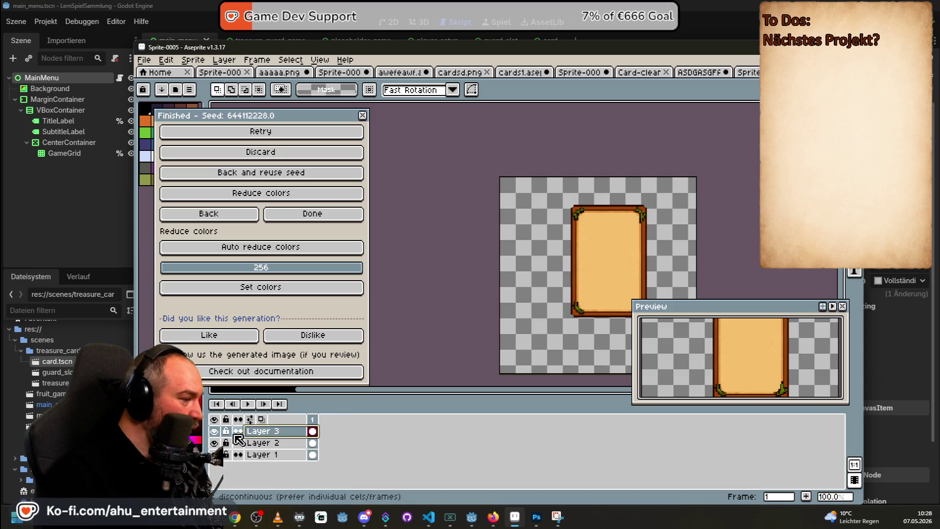
{"action": "left_click_drag", "start_coordinate": [282, 435], "coordinate": [277, 474]}
{"action": "left_click", "coordinate": [274, 431]}
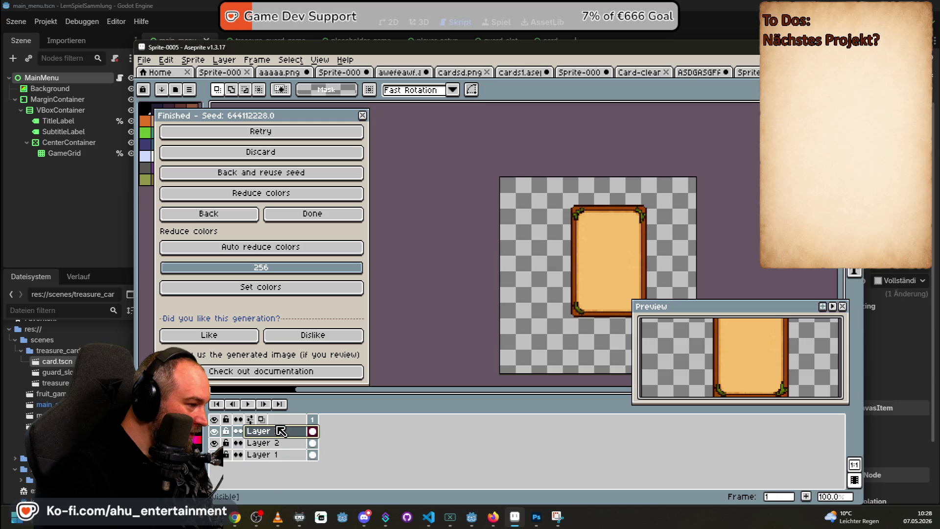
{"action": "mouse_move", "coordinate": [300, 437]}
{"action": "left_mouse_down"}
{"action": "mouse_move", "coordinate": [289, 470]}
{"action": "mouse_move", "coordinate": [290, 441]}
{"action": "mouse_move", "coordinate": [297, 460]}
{"action": "left_mouse_up"}
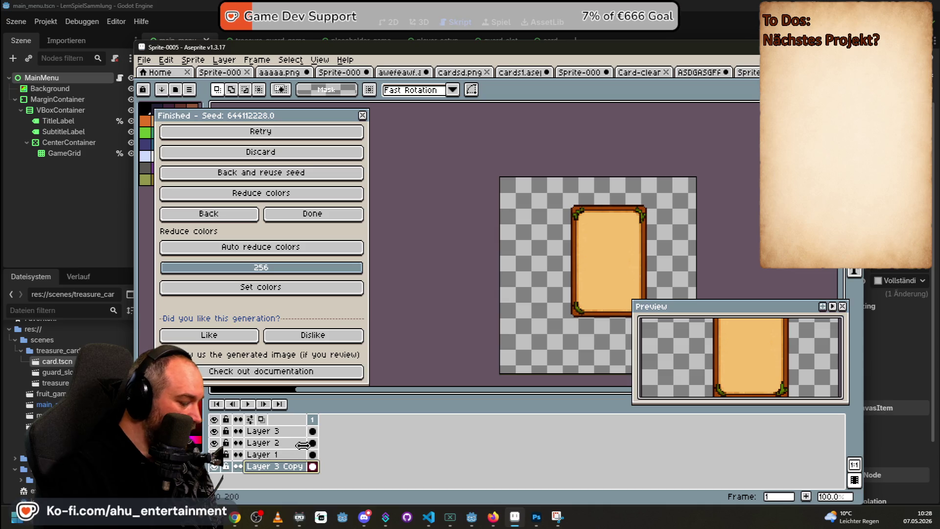
{"action": "key", "text": "ctrl+z"}
{"action": "left_click_drag", "start_coordinate": [315, 431], "coordinate": [322, 459]}
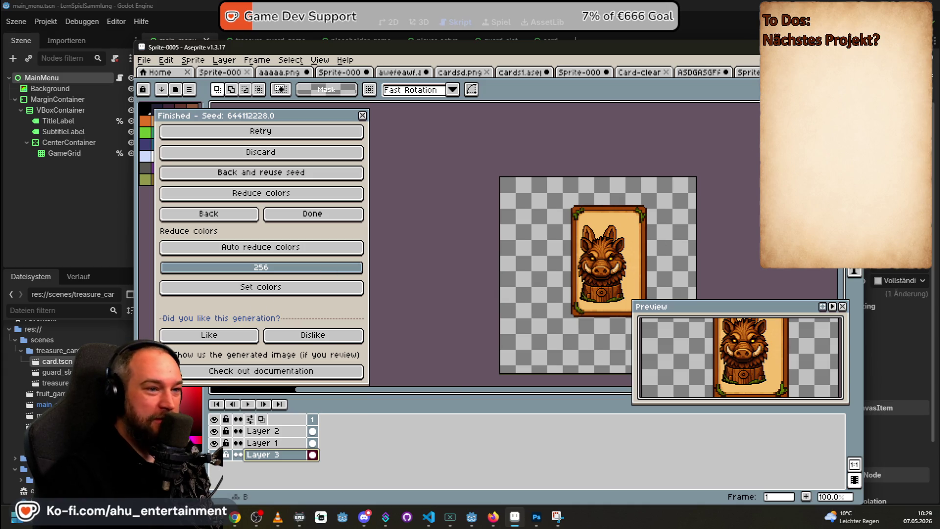
- Undo a stray card frame shift and move Layer 3 to the bottom of the stack
{"action": "key", "text": "v"}
{"action": "left_click_drag", "start_coordinate": [611, 219], "coordinate": [603, 218]}
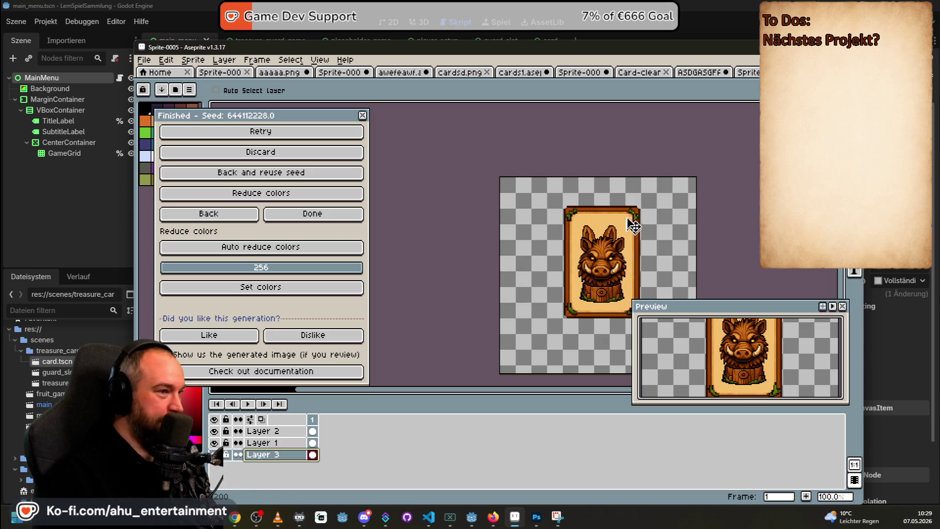
{"action": "key", "text": "ctrl+z"}
{"action": "key", "text": "ctrl+z"}
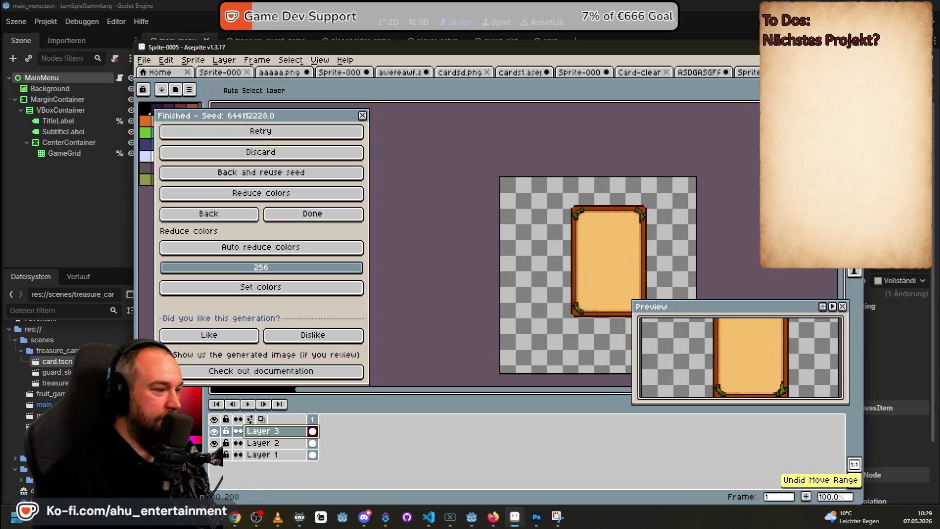
{"action": "mouse_move", "coordinate": [322, 430]}
{"action": "left_mouse_down"}
{"action": "mouse_move", "coordinate": [315, 443]}
{"action": "mouse_move", "coordinate": [325, 455]}
{"action": "left_mouse_up"}
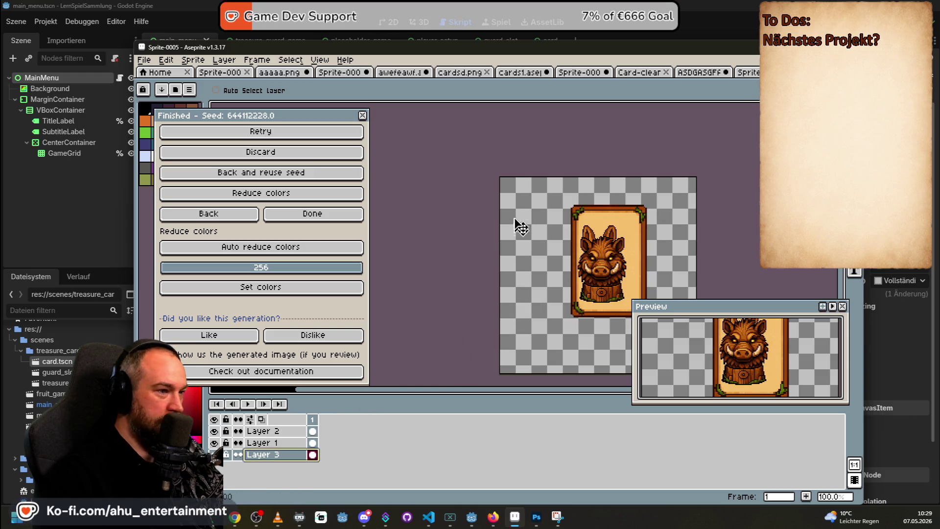
- Clear Layer 3's old card frame and paste a clean frame from the other sprite
{"action": "key", "text": "ctrl+a"}
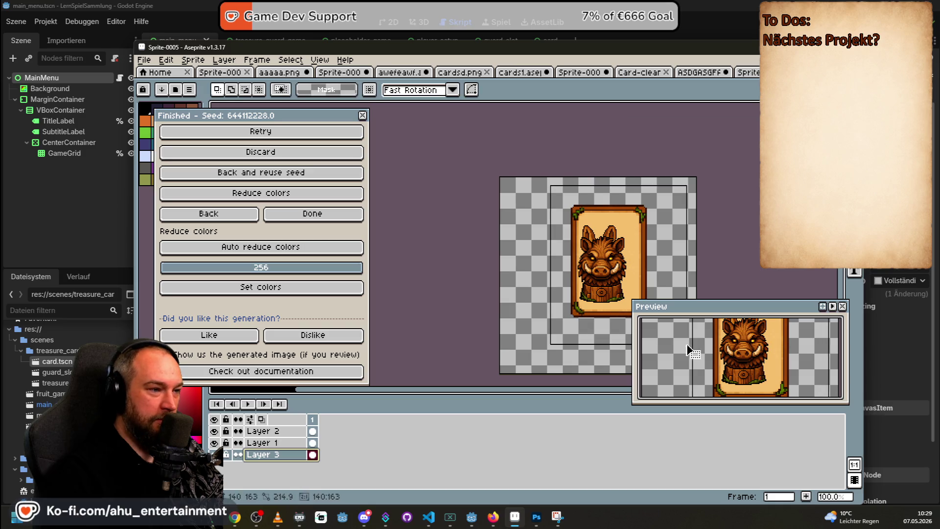
{"action": "key", "text": "Delete"}
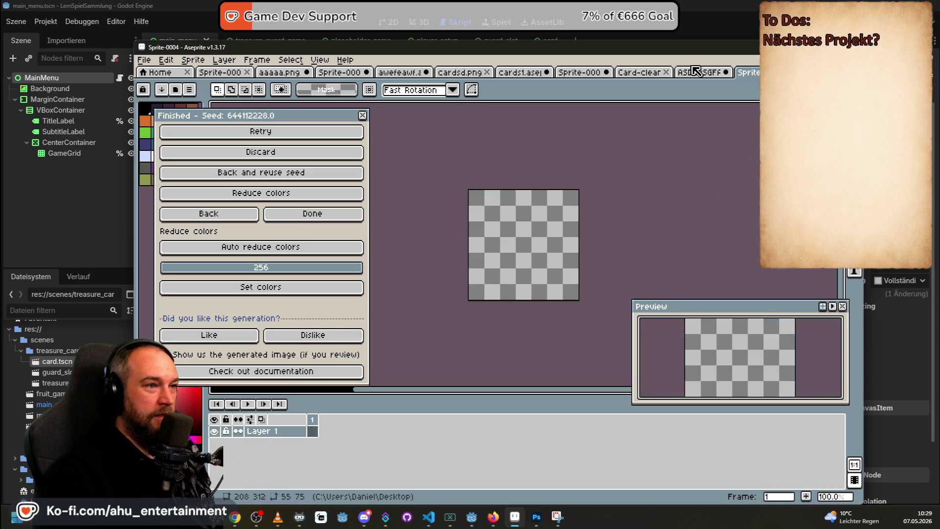
{"action": "left_click", "coordinate": [639, 72]}
{"action": "key", "text": "ctrl+shift+Tab"}
{"action": "key", "text": "ctrl+v"}
- Place the clean frame behind the boar, scaled about 140% to roughly 71×103 pixels
{"action": "mouse_move", "coordinate": [535, 209]}
{"action": "left_mouse_down"}
{"action": "mouse_move", "coordinate": [607, 262]}
{"action": "mouse_move", "coordinate": [604, 276]}
{"action": "left_mouse_up"}
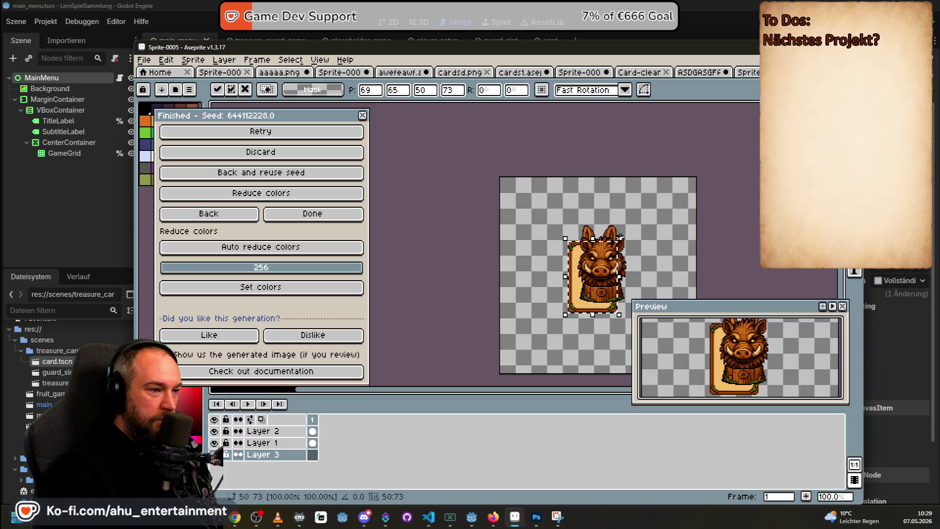
{"action": "mouse_move", "coordinate": [620, 236]}
{"action": "left_mouse_down"}
{"action": "mouse_move", "coordinate": [638, 210]}
{"action": "mouse_move", "coordinate": [652, 213]}
{"action": "left_mouse_up"}
{"action": "scroll", "coordinate": [643, 223], "scroll_direction": "up", "scroll_amount": 3}
{"action": "scroll", "coordinate": [577, 228], "scroll_direction": "down", "scroll_amount": 3}
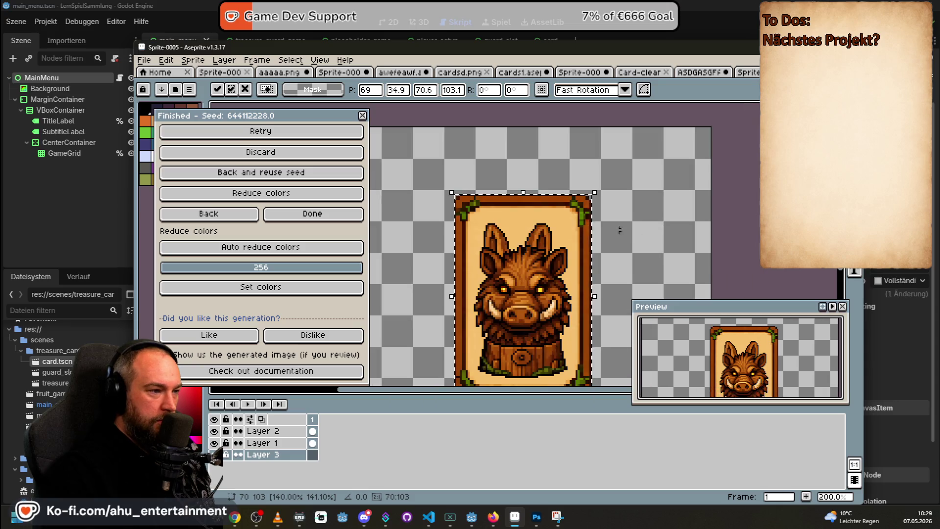
{"action": "left_click_drag", "start_coordinate": [577, 227], "coordinate": [576, 231]}
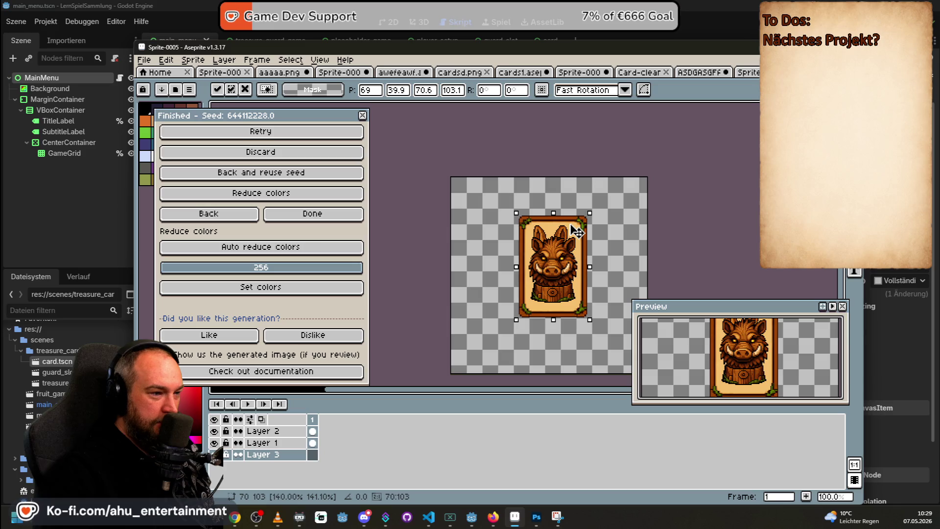
{"action": "left_click_drag", "start_coordinate": [571, 225], "coordinate": [571, 222]}
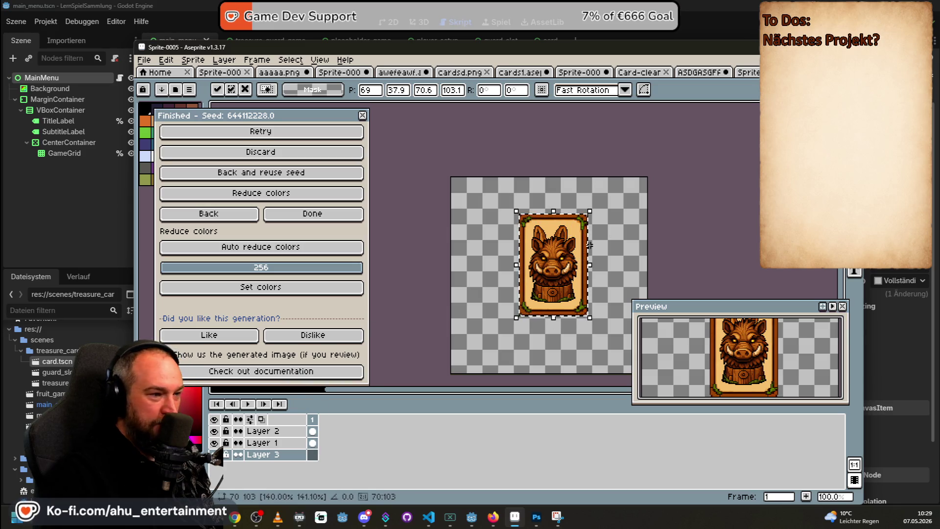
{"action": "left_click", "coordinate": [313, 431]}
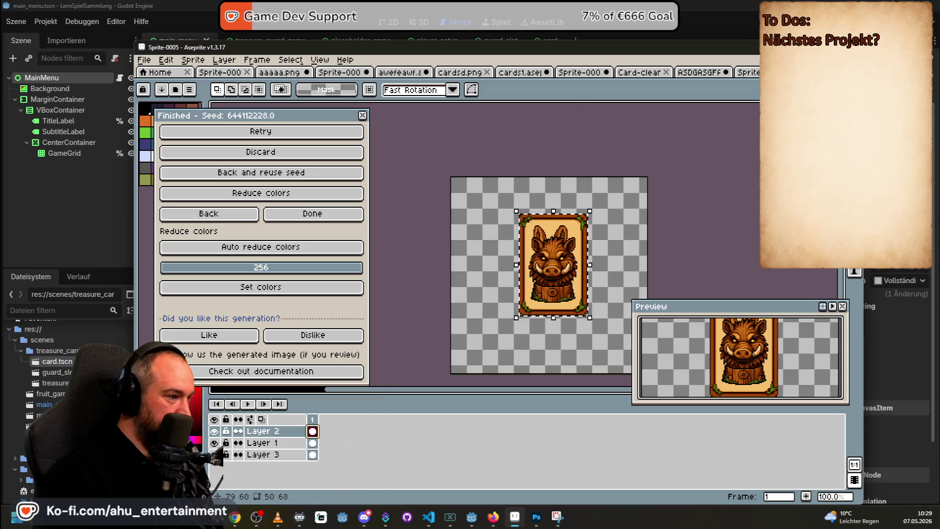
- Hide Layer 2 and shift the rabbit on Layer 1 about 4 pixels right
{"action": "left_click", "coordinate": [214, 431]}
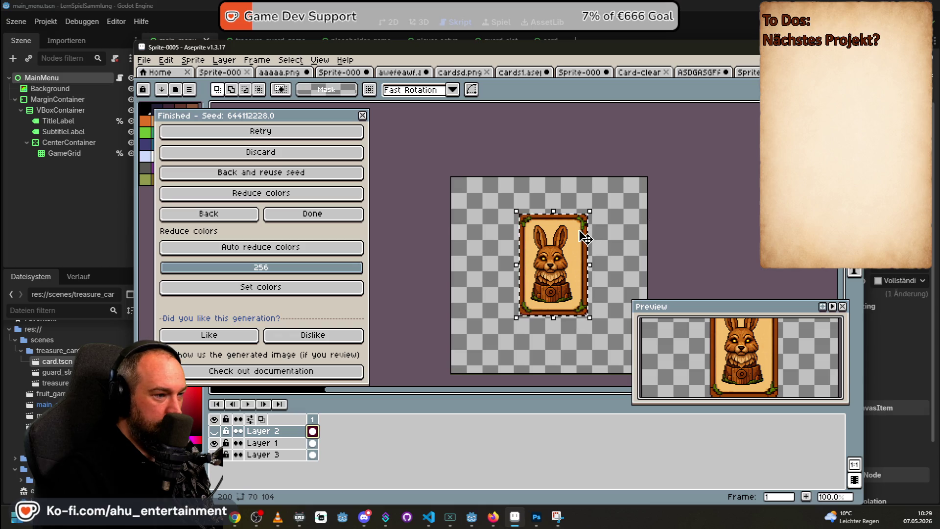
{"action": "left_click", "coordinate": [272, 442]}
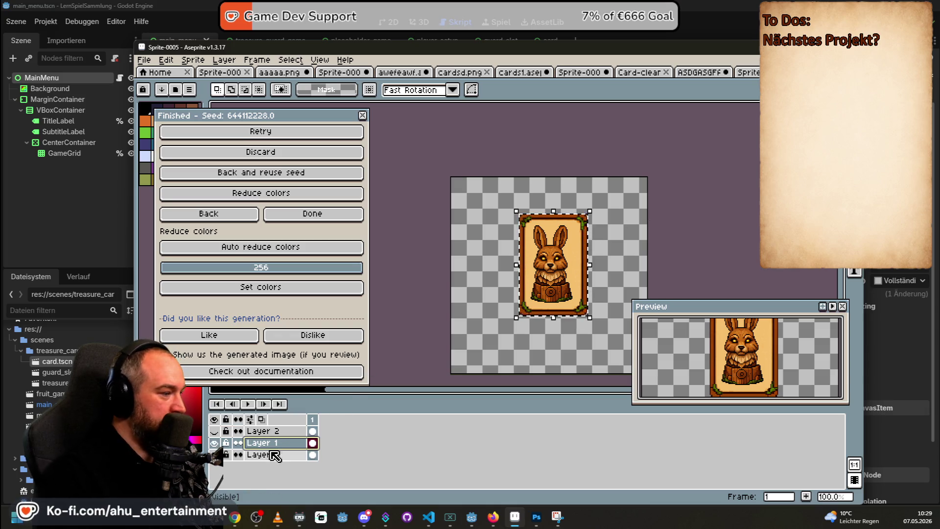
{"action": "left_click_drag", "start_coordinate": [551, 264], "coordinate": [553, 265]}
{"action": "left_click", "coordinate": [715, 167]}
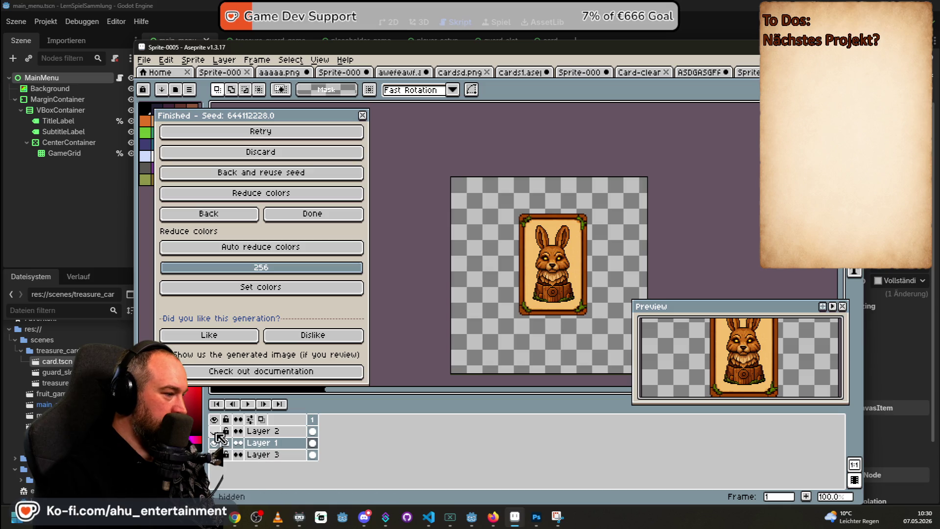
- Raise the boar on Layer 2 about 5 pixels with the Move tool, hiding the rabbit layer
{"action": "left_click", "coordinate": [218, 443]}
{"action": "left_click", "coordinate": [215, 432]}
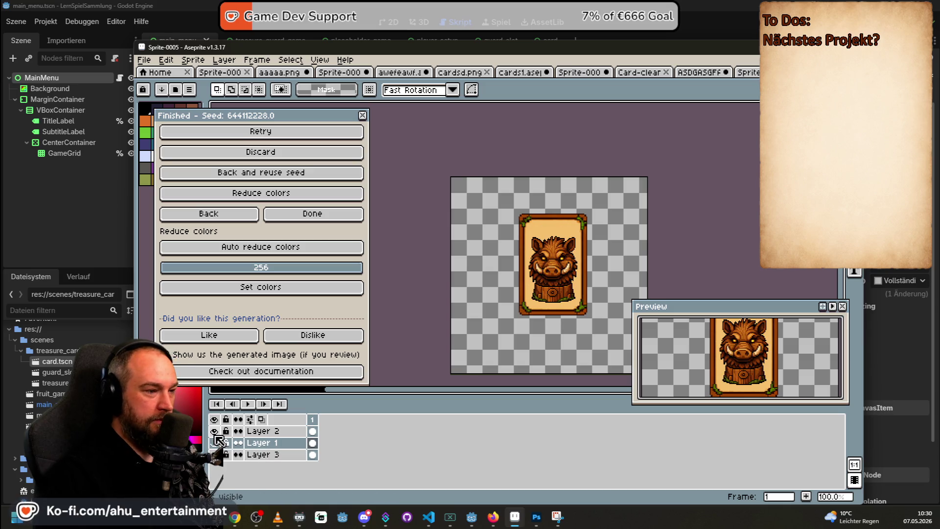
{"action": "scroll", "coordinate": [557, 272], "scroll_direction": "up", "scroll_amount": 1}
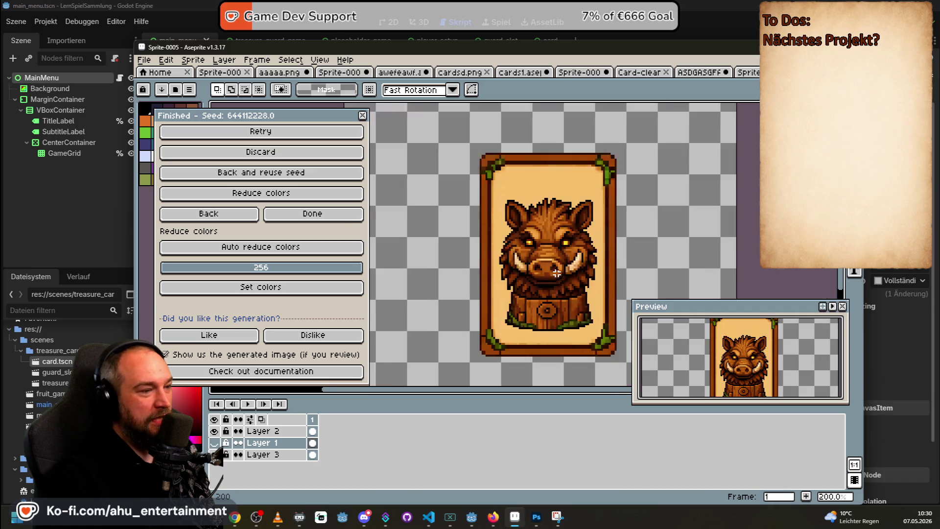
{"action": "scroll", "coordinate": [557, 273], "scroll_direction": "up", "scroll_amount": 1}
{"action": "scroll", "coordinate": [545, 257], "scroll_direction": "down", "scroll_amount": 1}
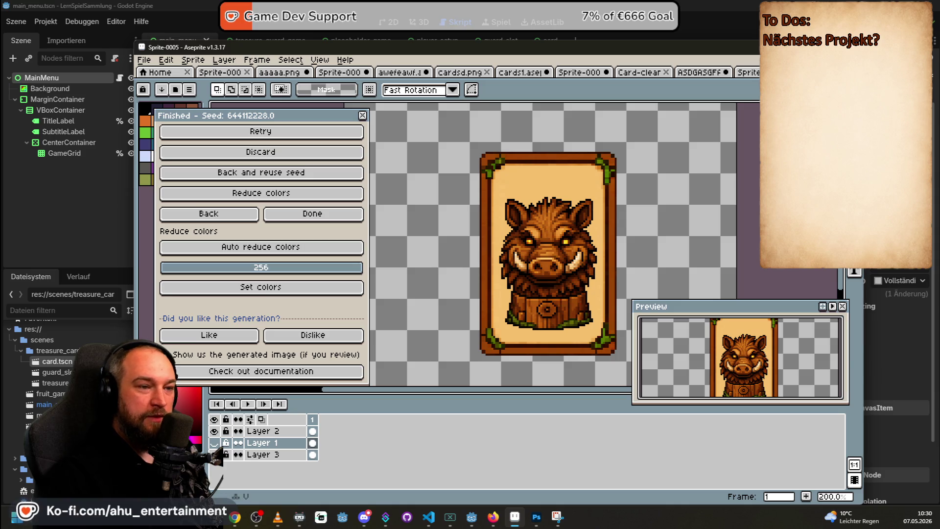
{"action": "key", "text": "v"}
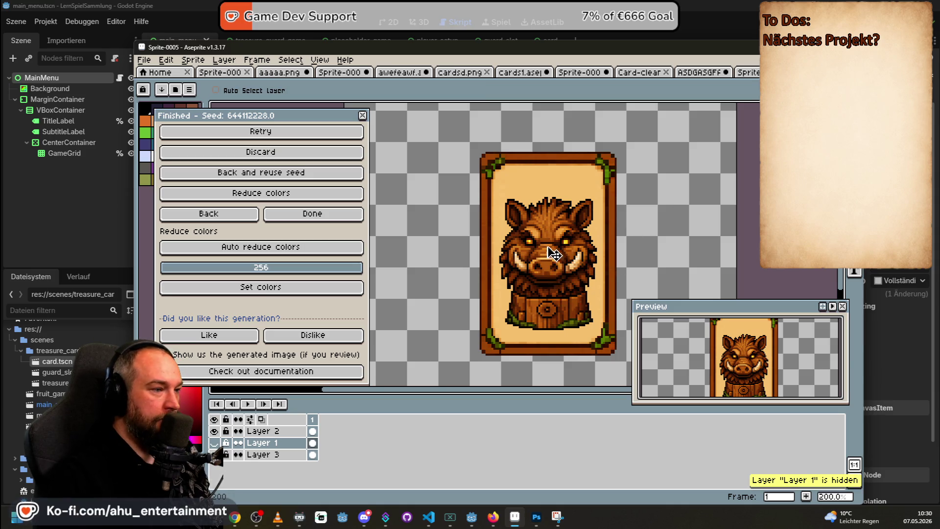
{"action": "left_click", "coordinate": [216, 443]}
{"action": "key", "text": "Up"}
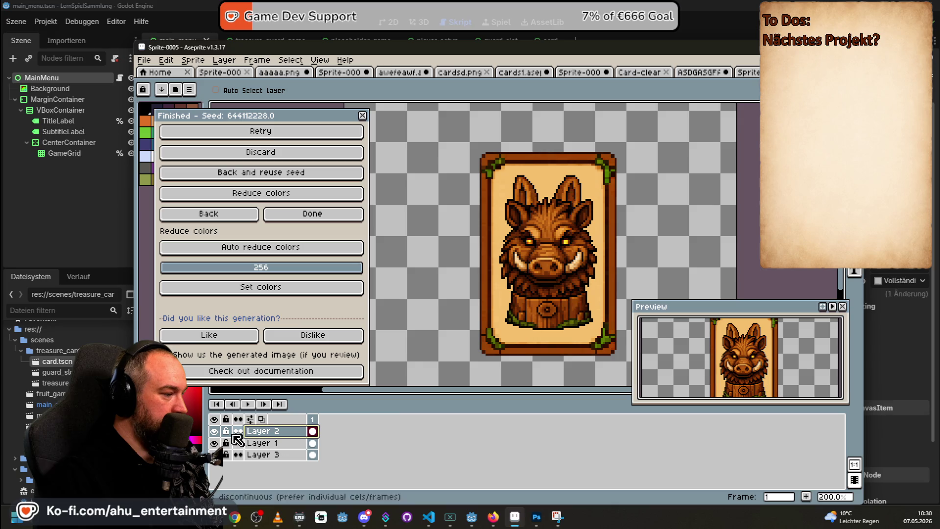
{"action": "left_click", "coordinate": [214, 431]}
{"action": "left_click", "coordinate": [214, 430]}
{"action": "left_click", "coordinate": [214, 443]}
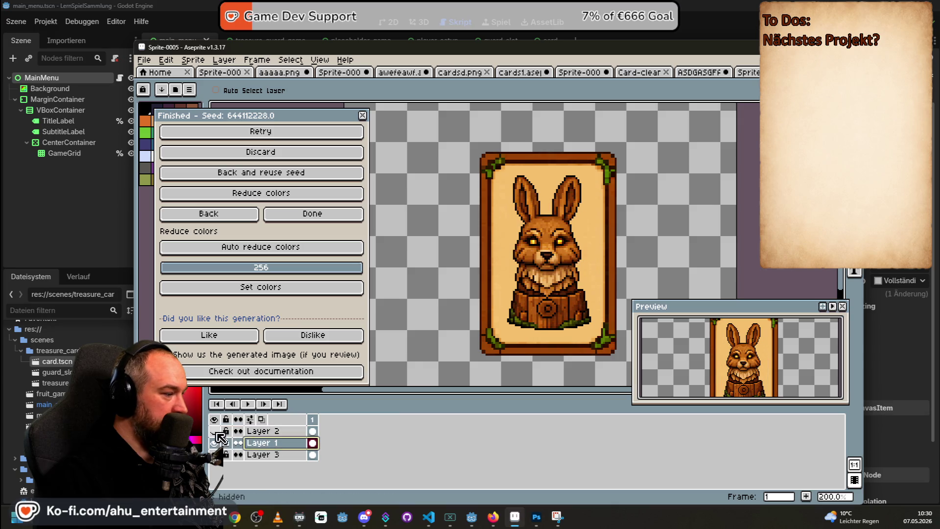
{"action": "left_click_drag", "start_coordinate": [556, 276], "coordinate": [556, 265]}
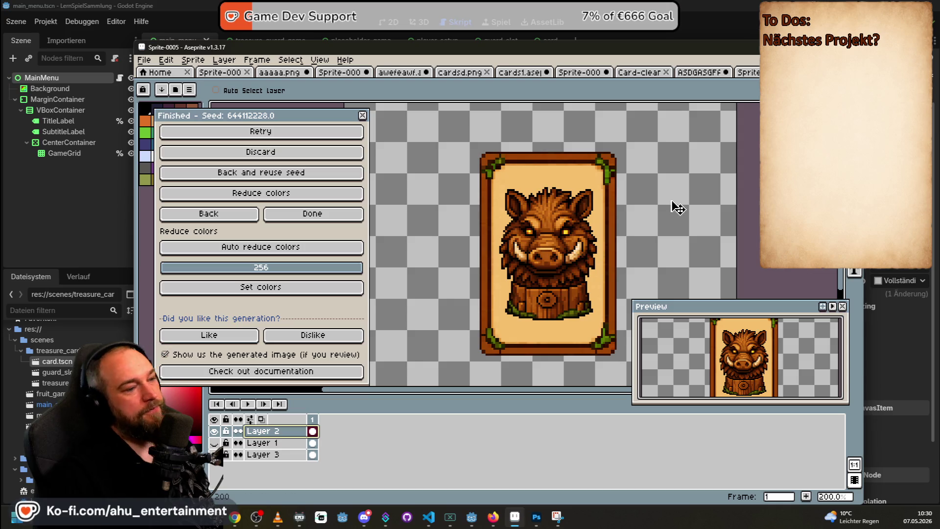
{"action": "scroll", "coordinate": [673, 206], "scroll_direction": "down", "scroll_amount": 4}
{"action": "scroll", "coordinate": [685, 204], "scroll_direction": "up", "scroll_amount": 1}
{"action": "scroll", "coordinate": [739, 203], "scroll_direction": "up", "scroll_amount": 1}
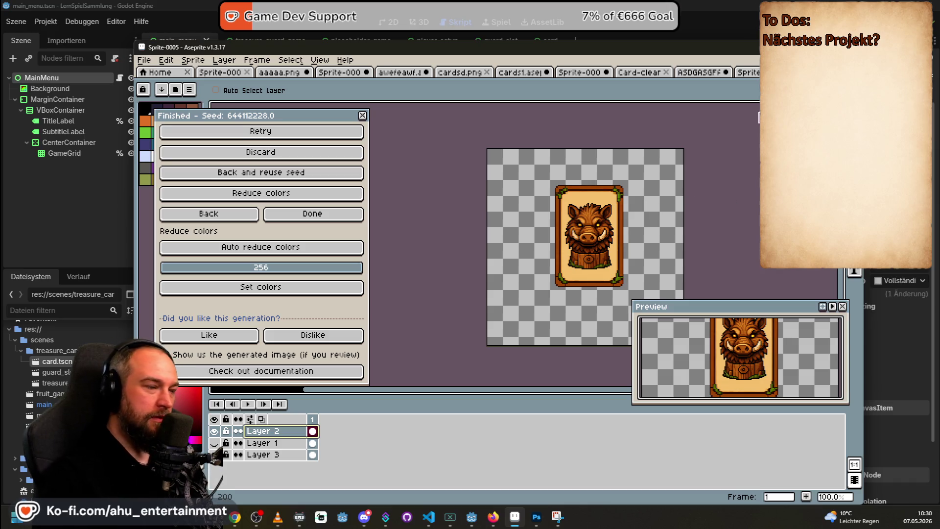
{"action": "mouse_move", "coordinate": [614, 197]}
{"action": "left_mouse_down"}
{"action": "mouse_move", "coordinate": [669, 154]}
{"action": "mouse_move", "coordinate": [630, 196]}
{"action": "mouse_move", "coordinate": [682, 154]}
{"action": "mouse_move", "coordinate": [624, 238]}
{"action": "mouse_move", "coordinate": [628, 229]}
{"action": "left_mouse_up"}
{"action": "key", "text": "Escape"}
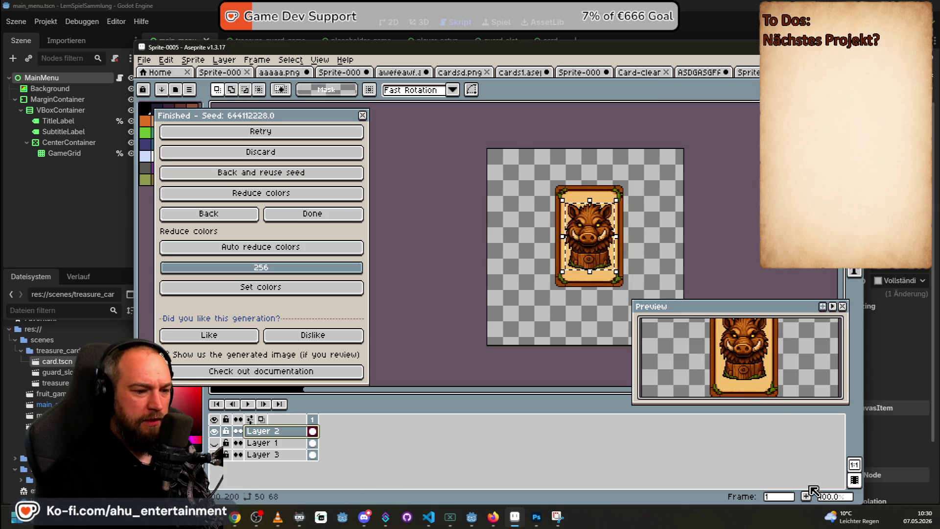
{"action": "scroll", "coordinate": [686, 165], "scroll_direction": "down", "scroll_amount": 1}
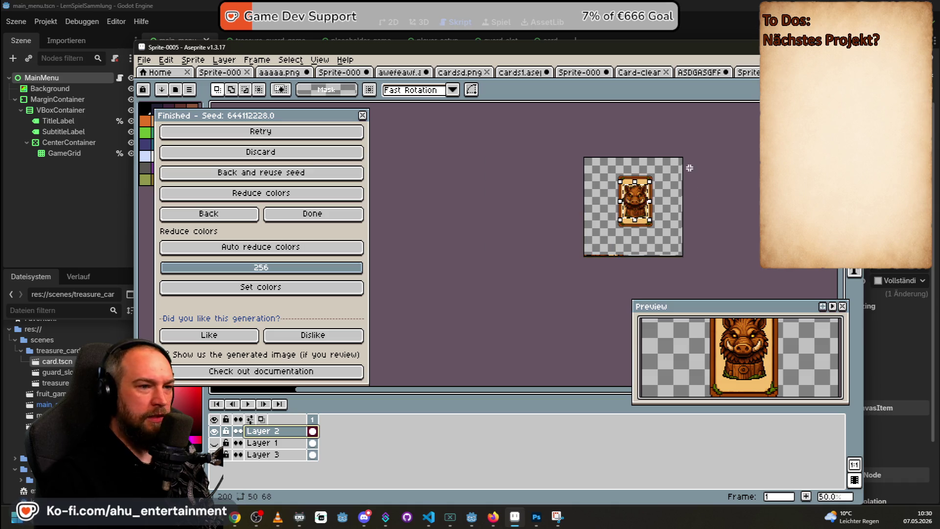
{"action": "scroll", "coordinate": [722, 206], "scroll_direction": "up", "scroll_amount": 1}
{"action": "scroll", "coordinate": [722, 206], "scroll_direction": "down", "scroll_amount": 1}
{"action": "scroll", "coordinate": [722, 206], "scroll_direction": "up", "scroll_amount": 1}
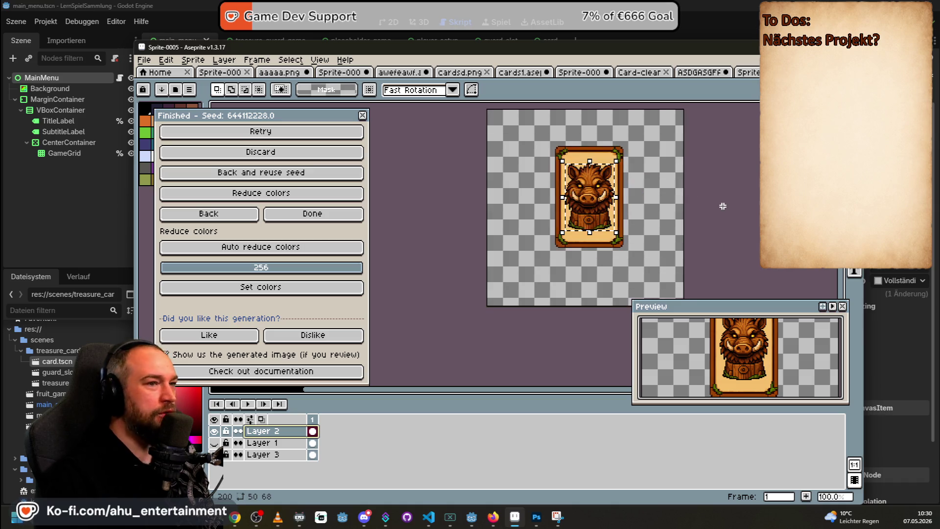
{"action": "scroll", "coordinate": [747, 200], "scroll_direction": "up", "scroll_amount": 1}
{"action": "scroll", "coordinate": [748, 199], "scroll_direction": "down", "scroll_amount": 1}
{"action": "scroll", "coordinate": [748, 200], "scroll_direction": "down", "scroll_amount": 1}
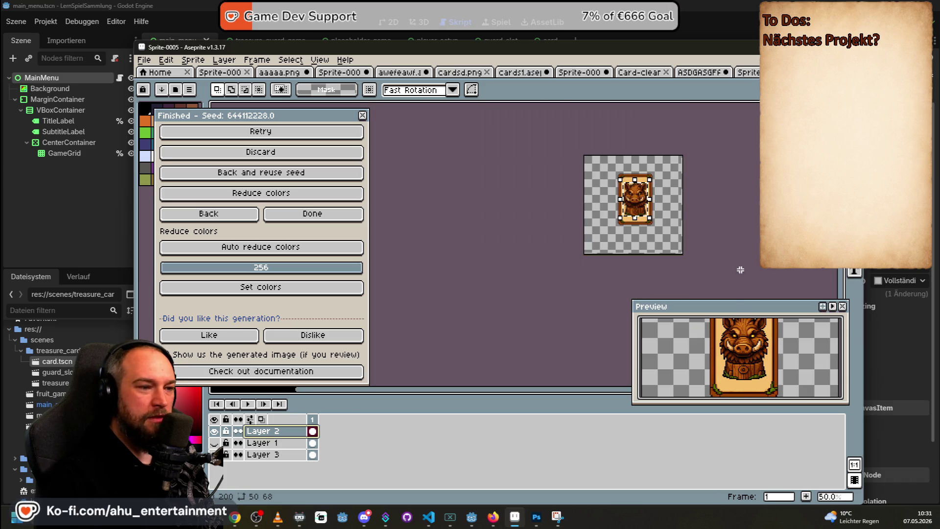
{"action": "mouse_move", "coordinate": [736, 316]}
{"action": "left_mouse_down"}
{"action": "mouse_move", "coordinate": [758, 172]}
{"action": "mouse_move", "coordinate": [733, 174]}
{"action": "left_mouse_up"}
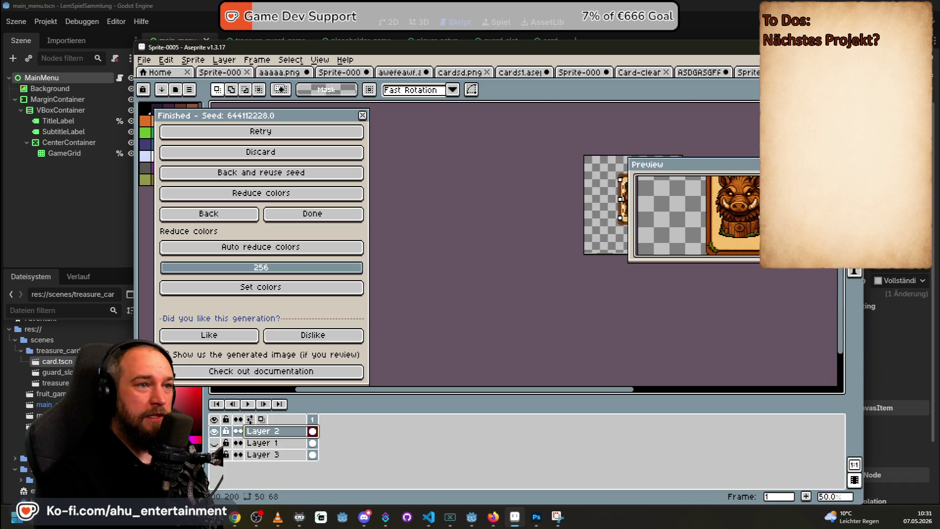
- Place the Preview window beside the card canvas and enlarge it
{"action": "mouse_move", "coordinate": [838, 47]}
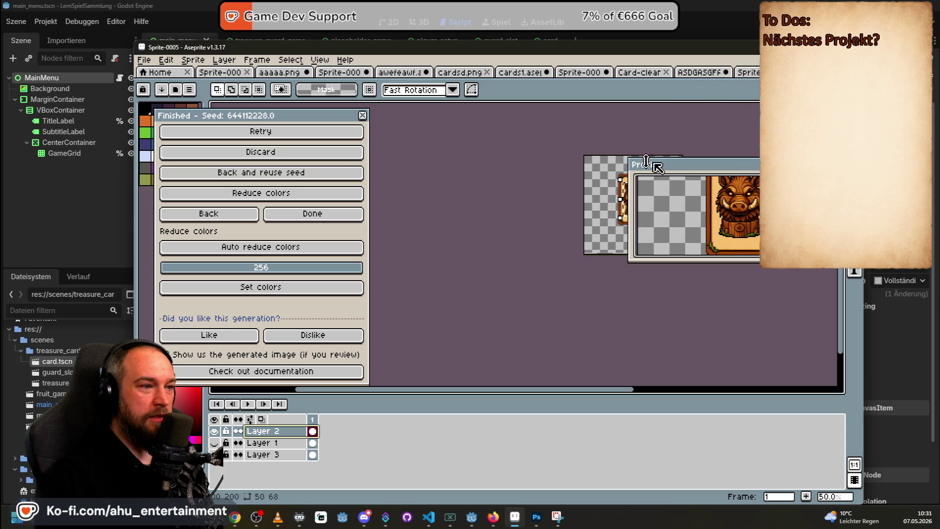
{"action": "left_click_drag", "start_coordinate": [720, 159], "coordinate": [478, 119]}
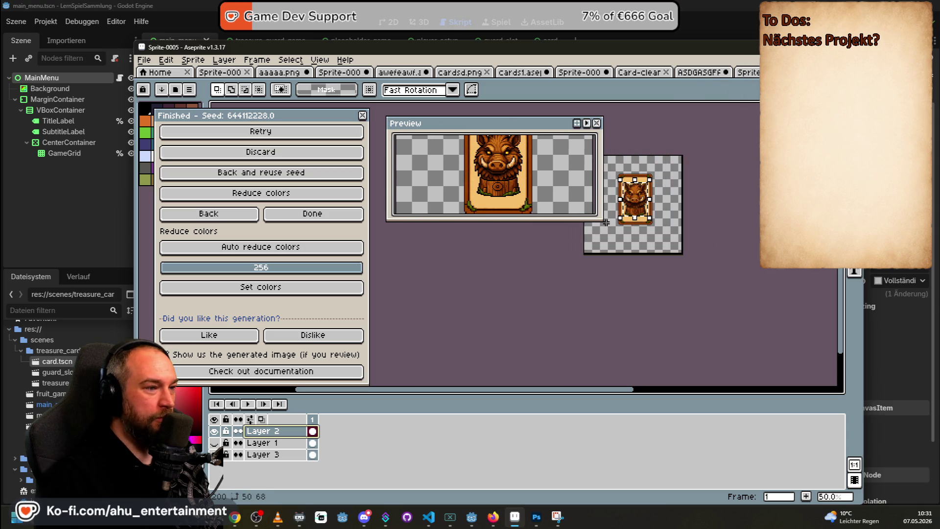
{"action": "left_click_drag", "start_coordinate": [603, 219], "coordinate": [639, 282]}
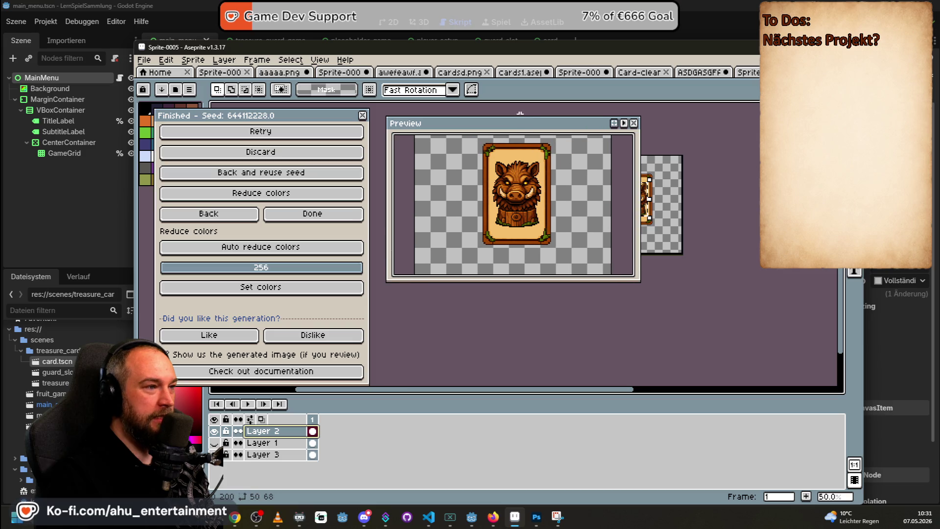
{"action": "left_click_drag", "start_coordinate": [526, 129], "coordinate": [424, 152]}
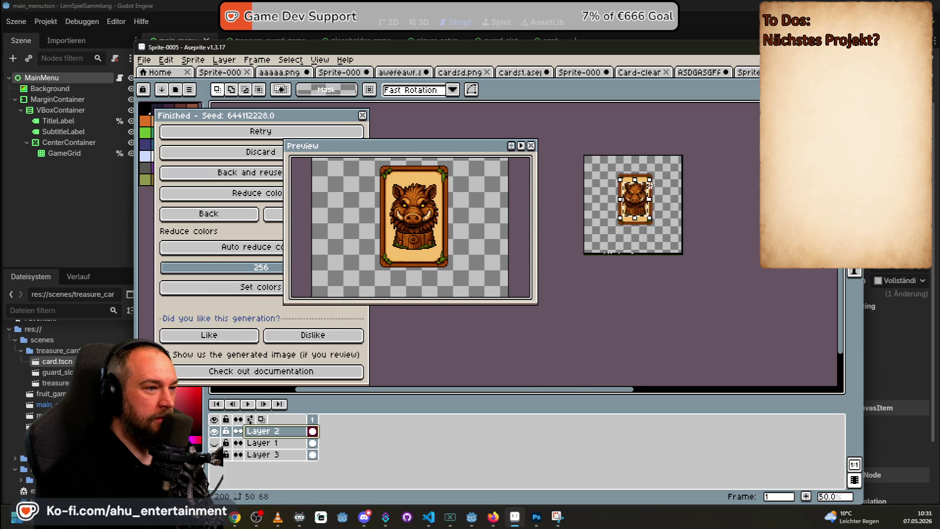
- Scale the boar statue up to about 118% and apply the new size
{"action": "mouse_move", "coordinate": [649, 175]}
{"action": "left_mouse_down"}
{"action": "mouse_move", "coordinate": [671, 162]}
{"action": "mouse_move", "coordinate": [654, 173]}
{"action": "left_mouse_up"}
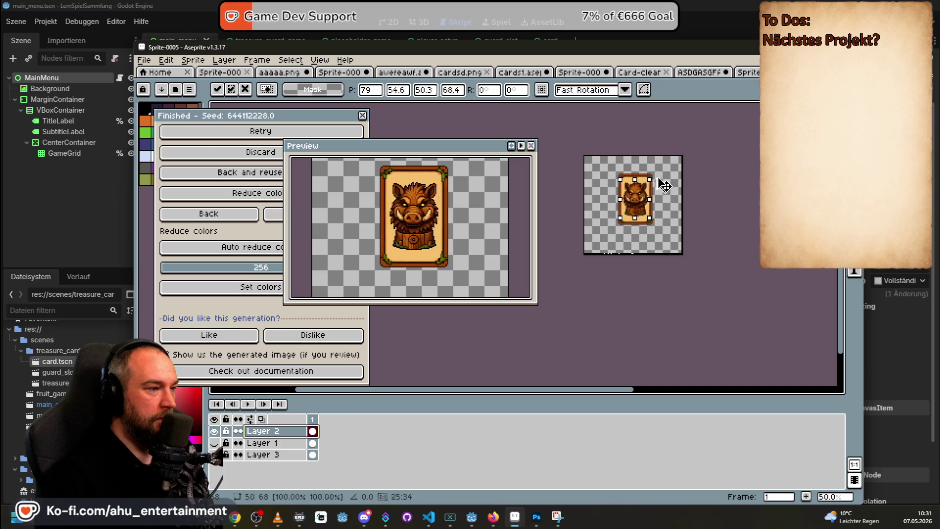
{"action": "key", "text": "Return"}
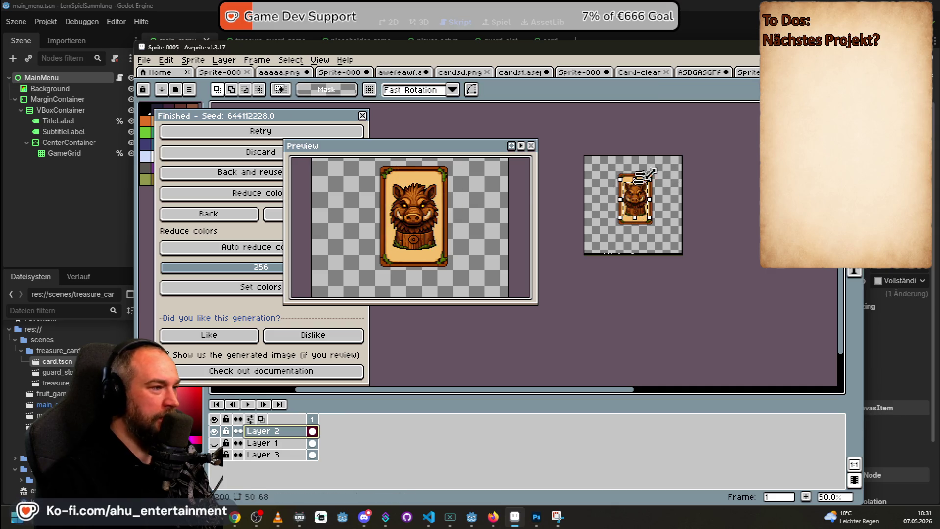
{"action": "scroll", "coordinate": [430, 205], "scroll_direction": "down", "scroll_amount": 3}
{"action": "scroll", "coordinate": [430, 204], "scroll_direction": "up", "scroll_amount": 3}
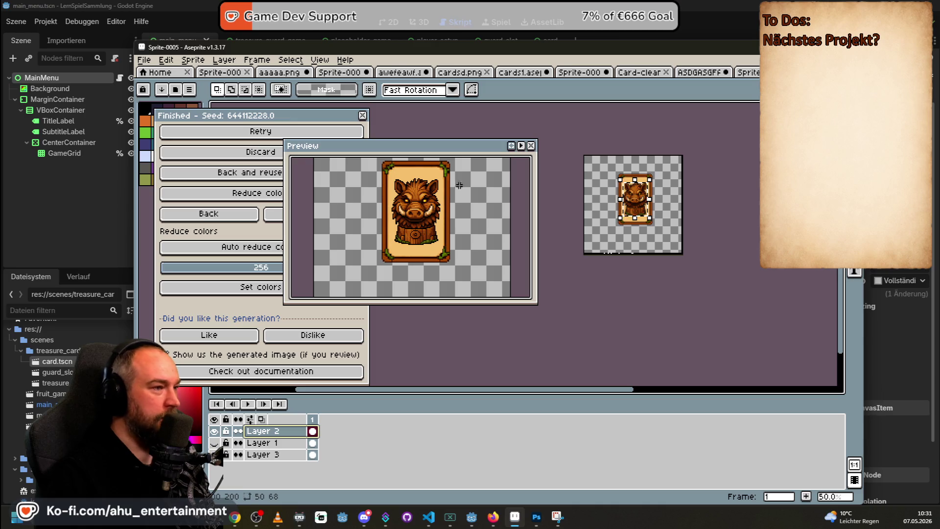
{"action": "scroll", "coordinate": [741, 201], "scroll_direction": "up", "scroll_amount": 2}
{"action": "scroll", "coordinate": [707, 204], "scroll_direction": "down", "scroll_amount": 1}
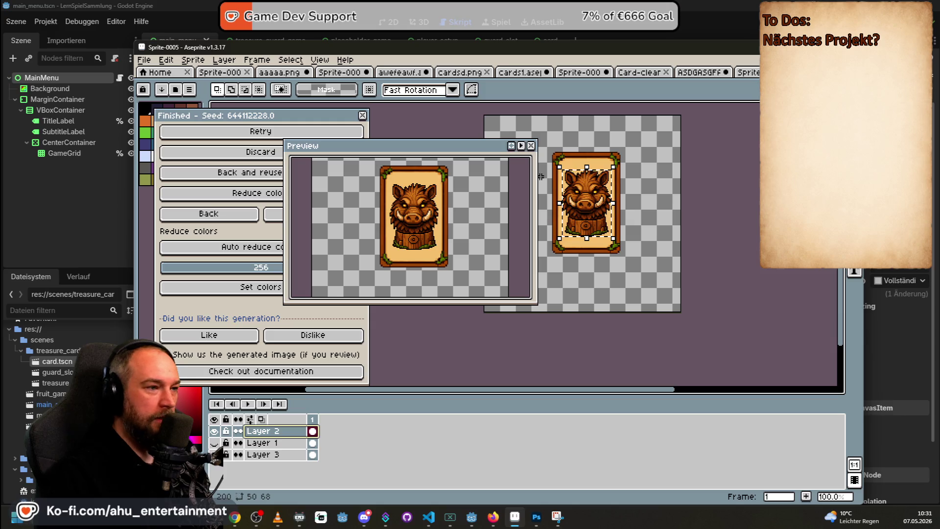
- Close the Preview window and zoom around to inspect the finished boar card
{"action": "left_click", "coordinate": [530, 146]}
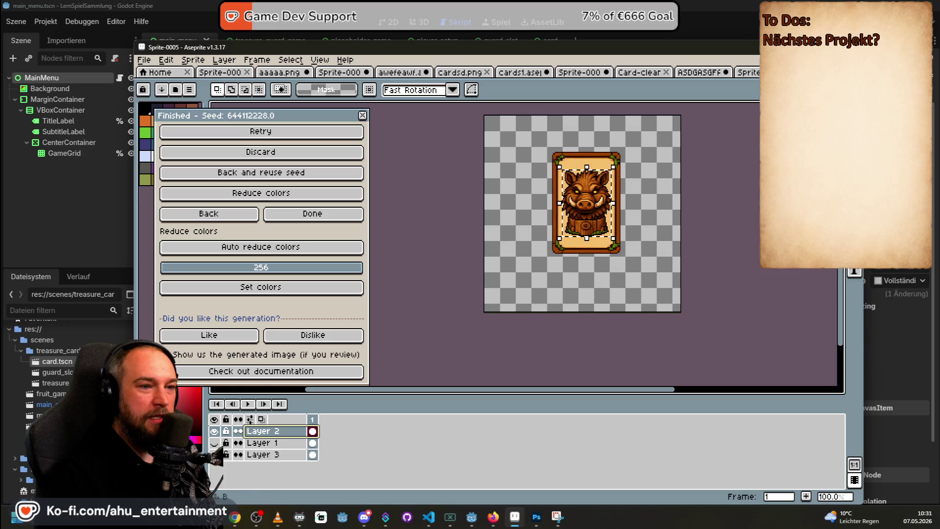
{"action": "scroll", "coordinate": [749, 191], "scroll_direction": "down", "scroll_amount": 1}
{"action": "scroll", "coordinate": [740, 205], "scroll_direction": "up", "scroll_amount": 1}
{"action": "scroll", "coordinate": [743, 220], "scroll_direction": "down", "scroll_amount": 1}
{"action": "scroll", "coordinate": [744, 230], "scroll_direction": "up", "scroll_amount": 1}
{"action": "scroll", "coordinate": [745, 233], "scroll_direction": "down", "scroll_amount": 1}
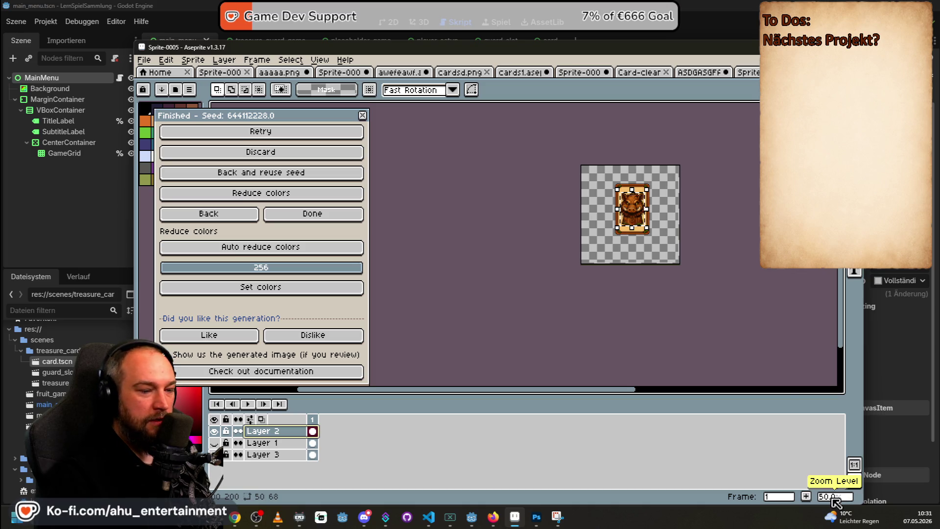
{"action": "scroll", "coordinate": [751, 315], "scroll_direction": "up", "scroll_amount": 2}
{"action": "scroll", "coordinate": [750, 315], "scroll_direction": "down", "scroll_amount": 1}
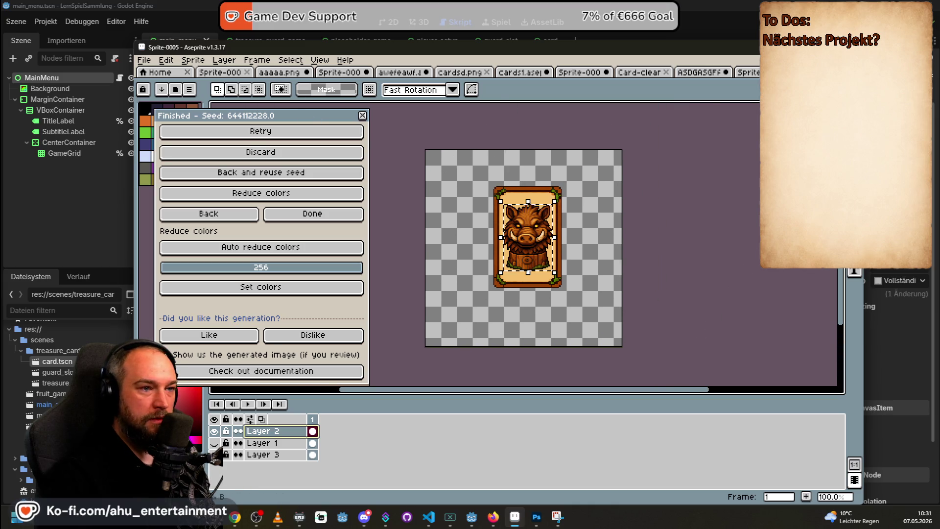
{"action": "key", "text": "b"}
{"action": "scroll", "coordinate": [527, 167], "scroll_direction": "up", "scroll_amount": 1}
{"action": "scroll", "coordinate": [527, 167], "scroll_direction": "up", "scroll_amount": 4}
{"action": "scroll", "coordinate": [525, 165], "scroll_direction": "down", "scroll_amount": 4}
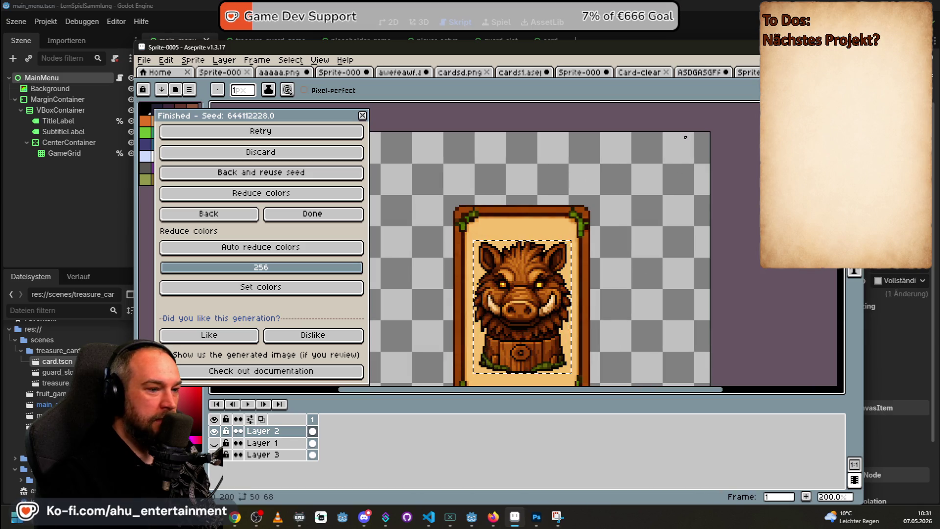
{"action": "left_click_drag", "start_coordinate": [671, 230], "coordinate": [620, 230]}
{"action": "left_click_drag", "start_coordinate": [636, 314], "coordinate": [598, 226]}
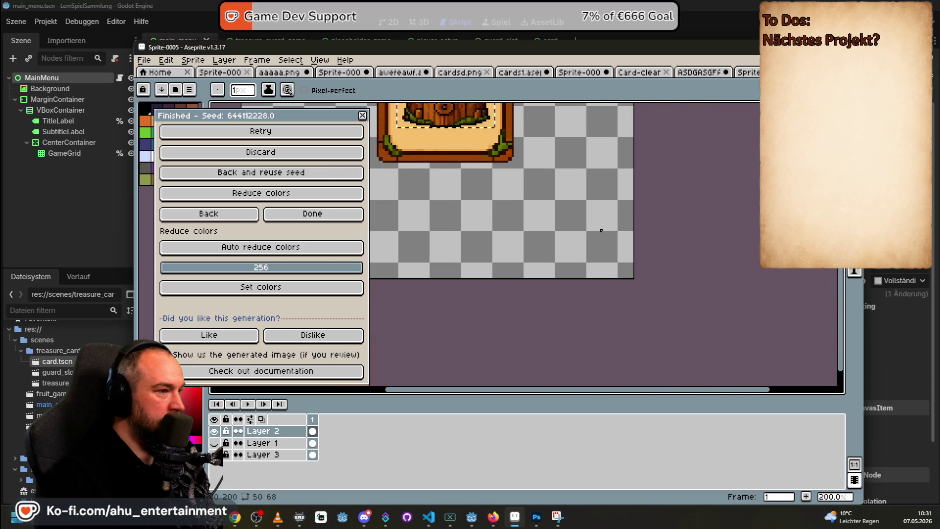
{"action": "left_click_drag", "start_coordinate": [607, 132], "coordinate": [579, 241]}
{"action": "mouse_move", "coordinate": [486, 166]}
{"action": "left_mouse_down"}
{"action": "mouse_move", "coordinate": [538, 177]}
{"action": "mouse_move", "coordinate": [639, 143]}
{"action": "left_mouse_up"}
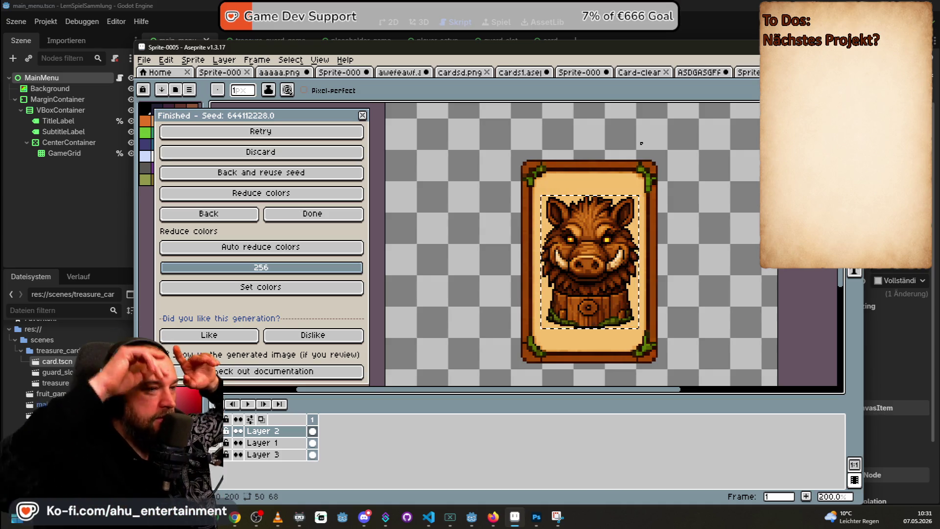
{"action": "scroll", "coordinate": [664, 128], "scroll_direction": "down", "scroll_amount": 1}
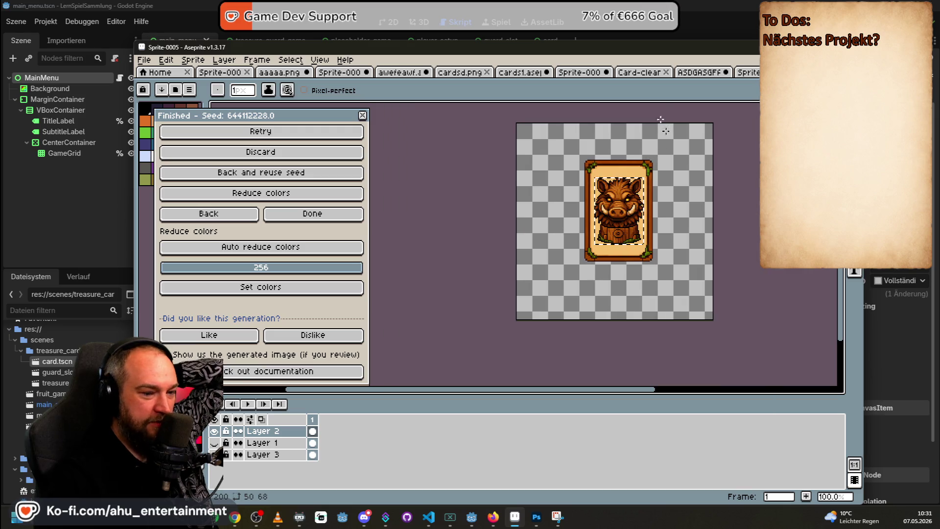
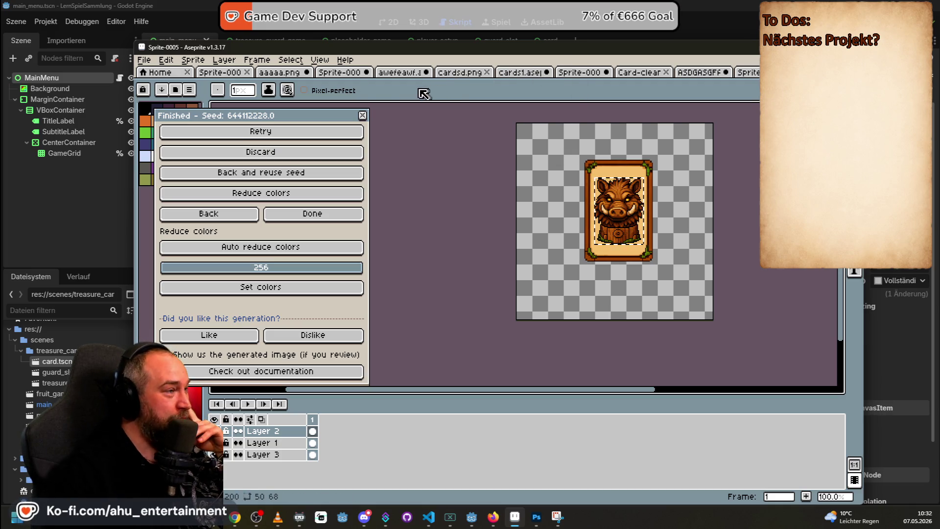
- Open View > Preview to show the boar card sprite in a live preview window
{"action": "left_click", "coordinate": [327, 60]}
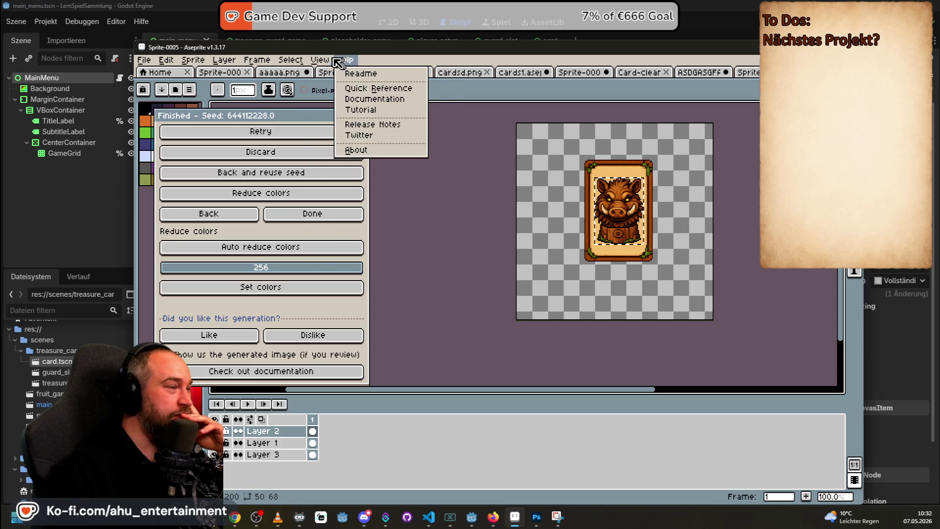
{"action": "mouse_move", "coordinate": [297, 64]}
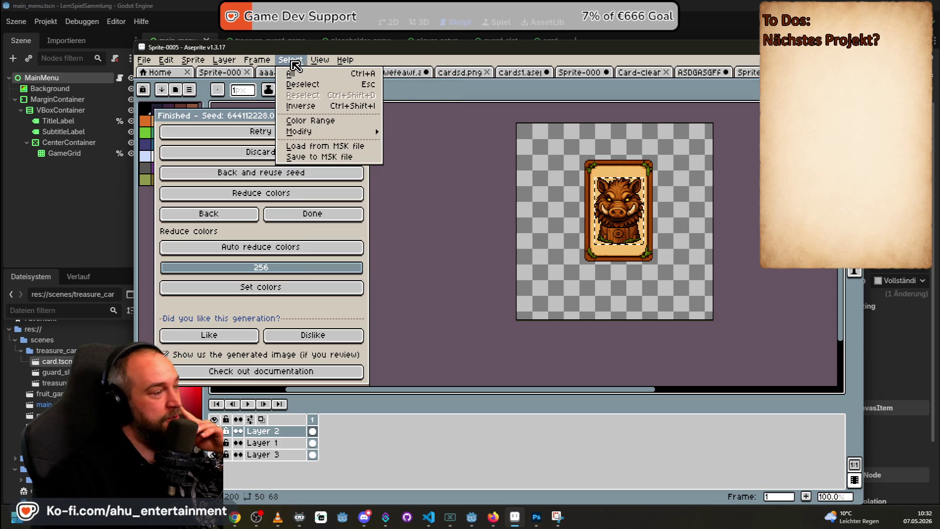
{"action": "mouse_move", "coordinate": [231, 64]}
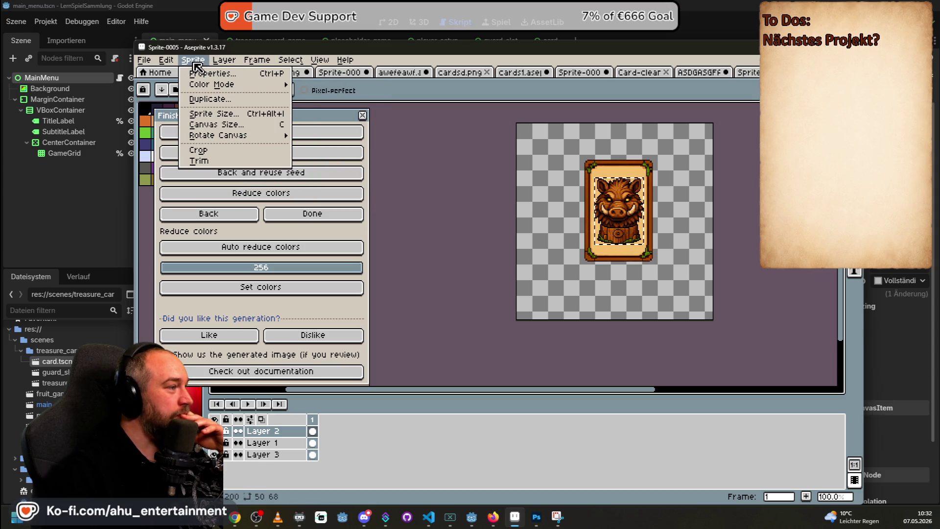
{"action": "mouse_move", "coordinate": [177, 65]}
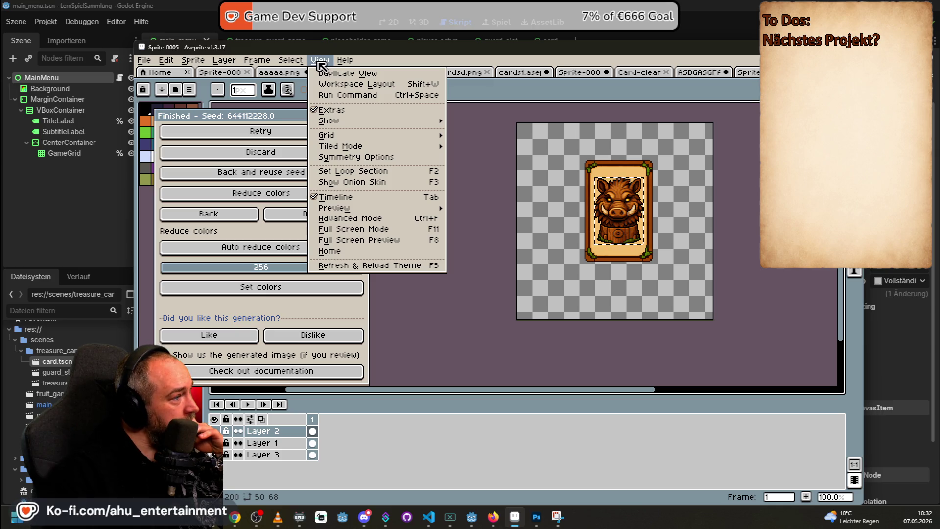
{"action": "mouse_move", "coordinate": [388, 126]}
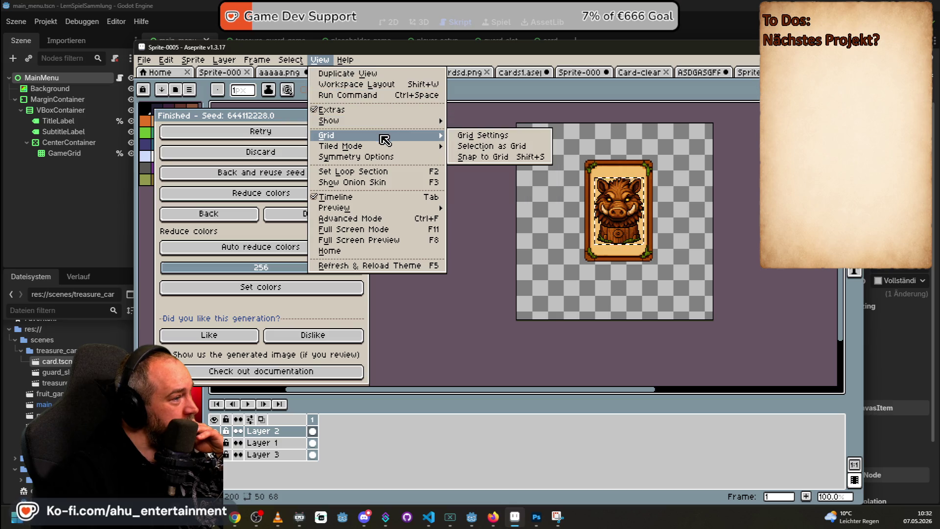
{"action": "mouse_move", "coordinate": [381, 151]}
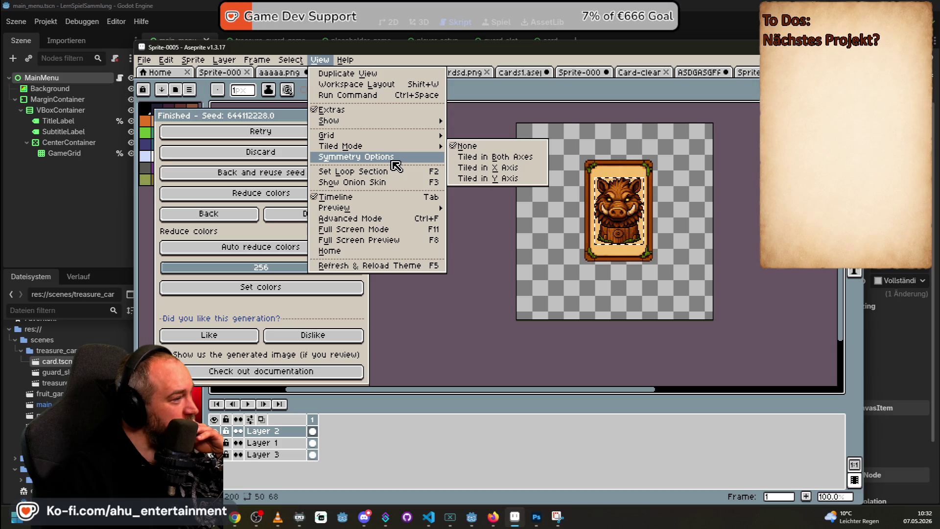
{"action": "mouse_move", "coordinate": [405, 210]}
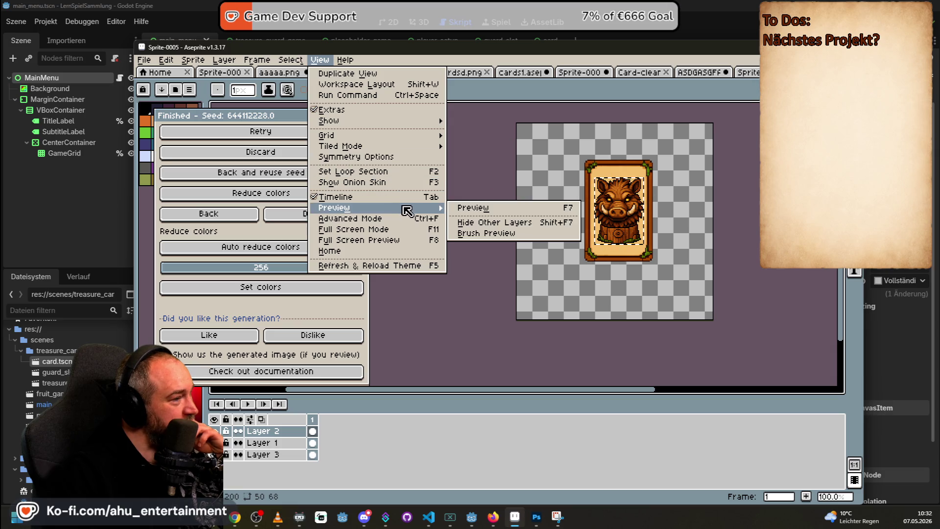
{"action": "left_click", "coordinate": [470, 212]}
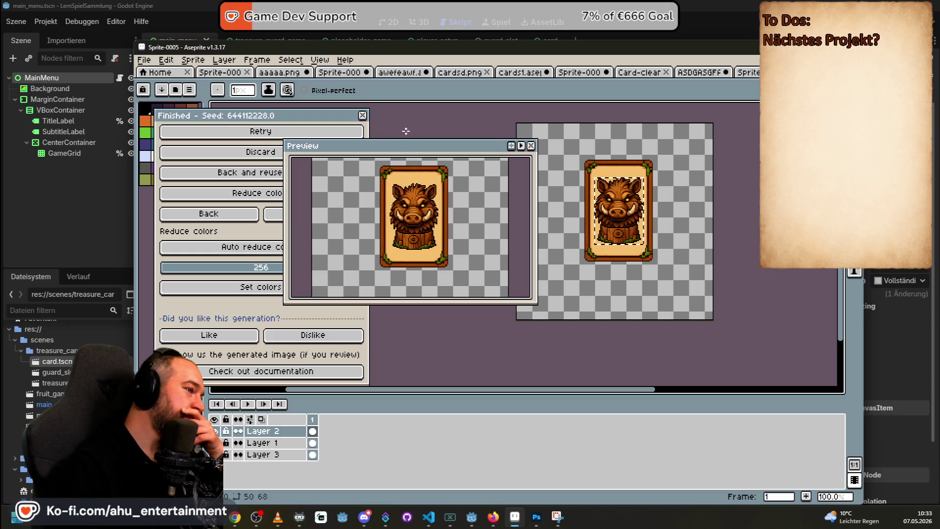
{"action": "left_click_drag", "start_coordinate": [417, 147], "coordinate": [390, 136]}
{"action": "scroll", "coordinate": [446, 198], "scroll_direction": "down", "scroll_amount": 1}
{"action": "scroll", "coordinate": [447, 201], "scroll_direction": "up", "scroll_amount": 1}
{"action": "scroll", "coordinate": [449, 202], "scroll_direction": "down", "scroll_amount": 1}
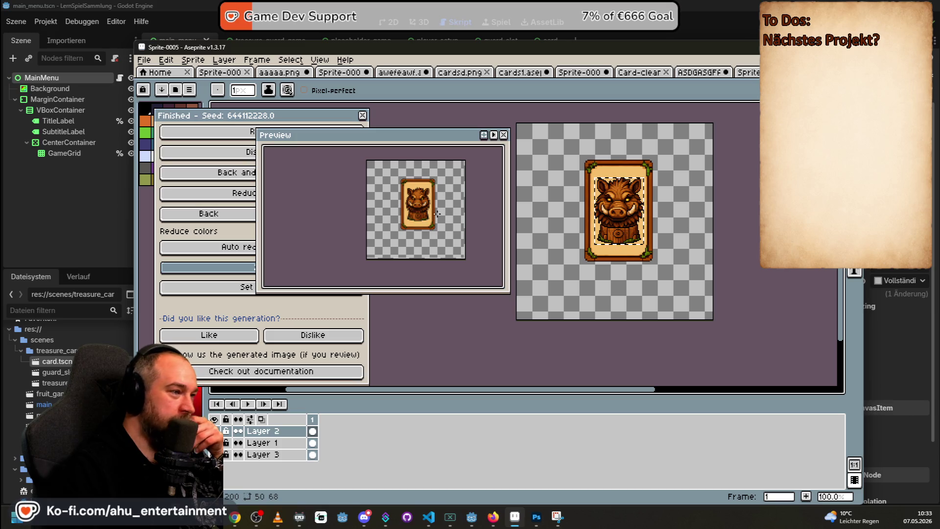
{"action": "scroll", "coordinate": [437, 214], "scroll_direction": "up", "scroll_amount": 1}
{"action": "scroll", "coordinate": [437, 214], "scroll_direction": "down", "scroll_amount": 1}
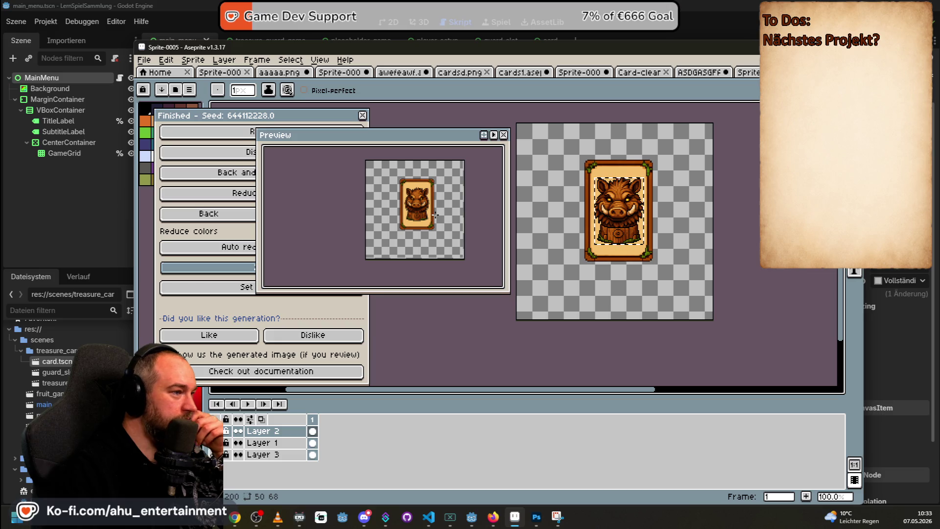
{"action": "scroll", "coordinate": [435, 214], "scroll_direction": "up", "scroll_amount": 1}
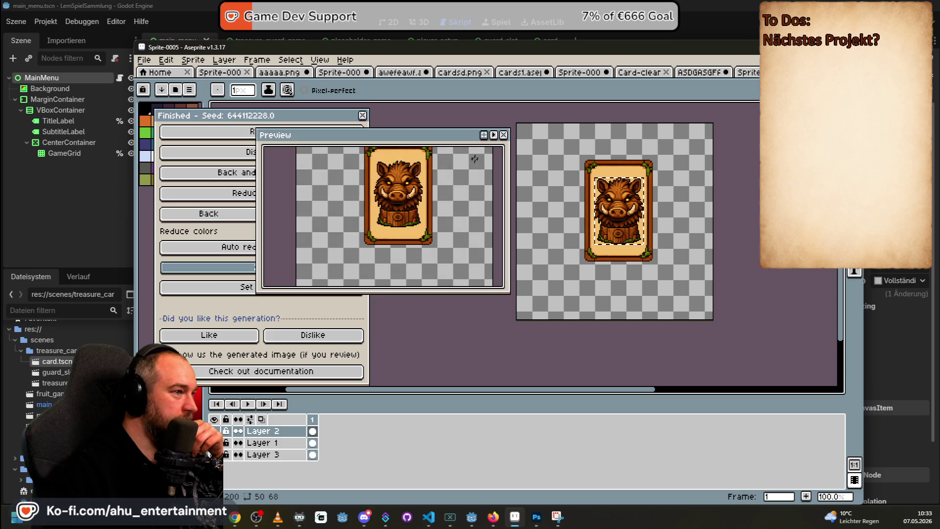
{"action": "left_click", "coordinate": [503, 134]}
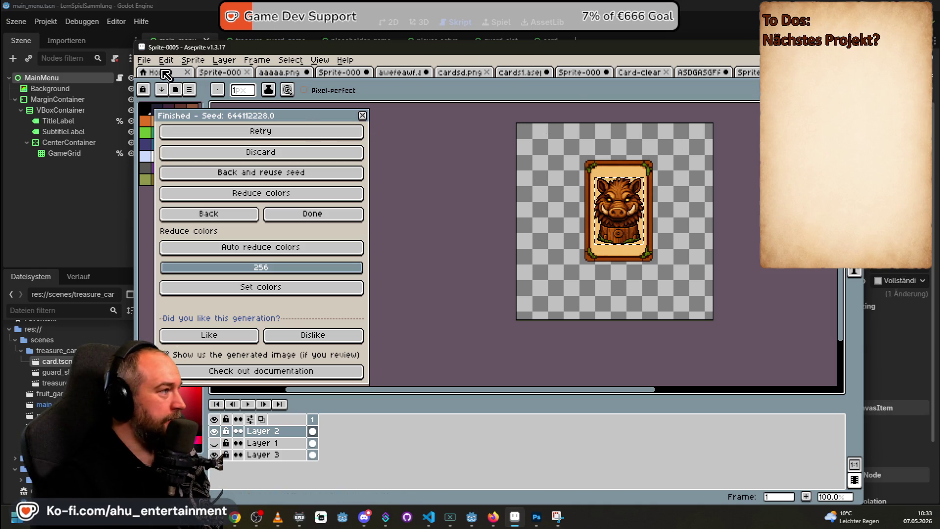
- Export the boar card as Sprite-0005.png to the Desktop, accepting the flattened png
{"action": "left_click", "coordinate": [147, 62]}
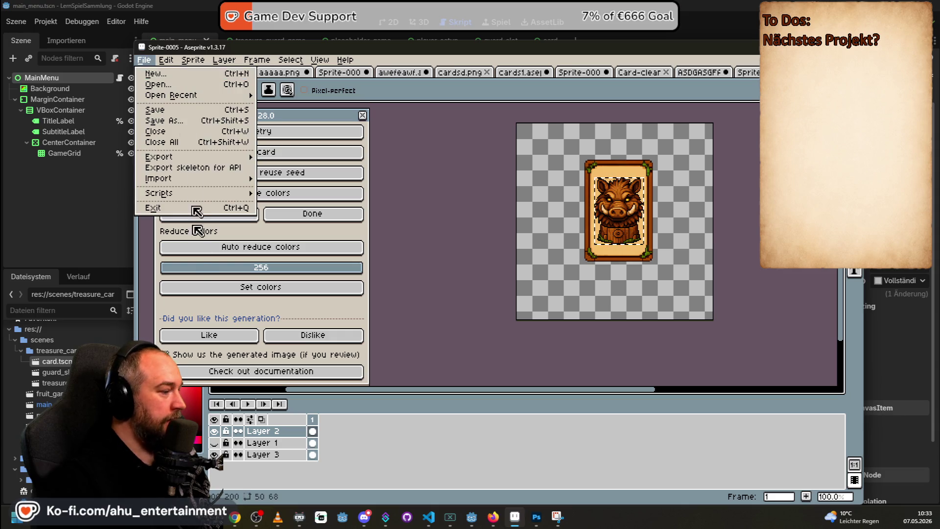
{"action": "mouse_move", "coordinate": [212, 157]}
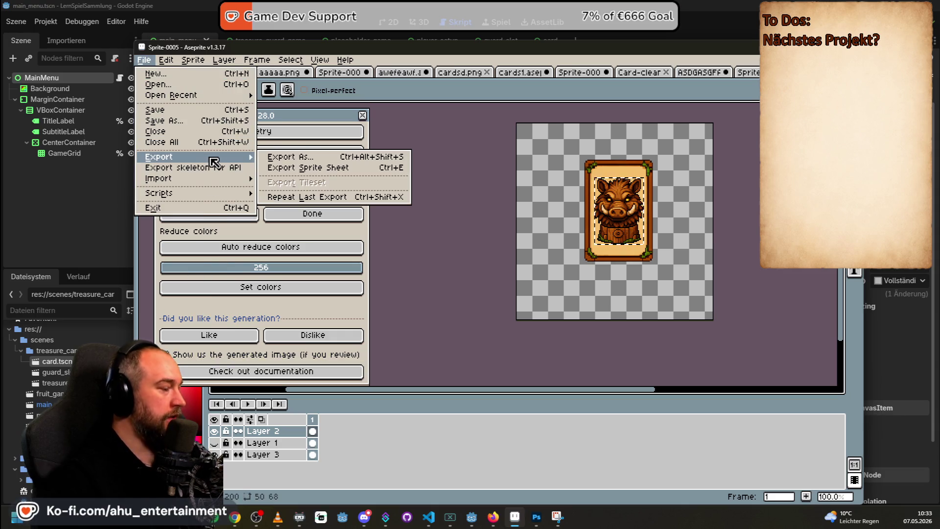
{"action": "left_click", "coordinate": [276, 157]}
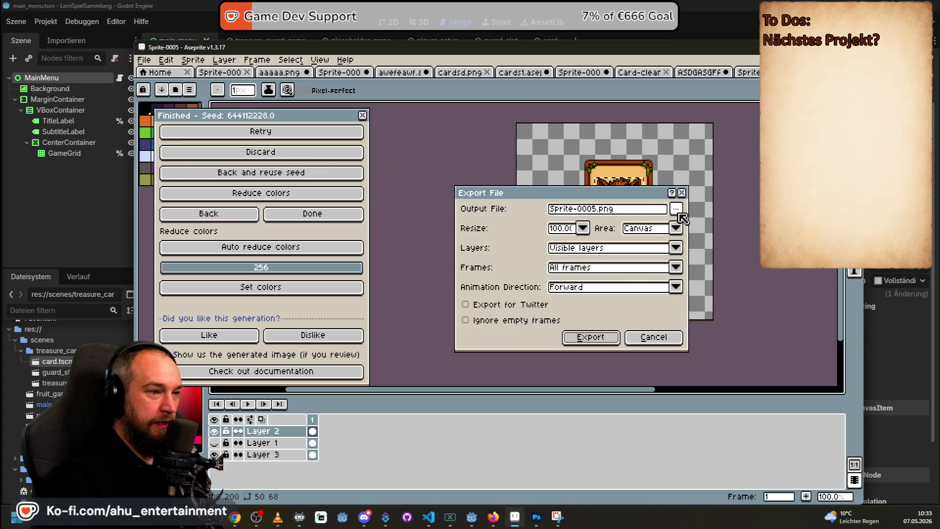
{"action": "left_click", "coordinate": [676, 210]}
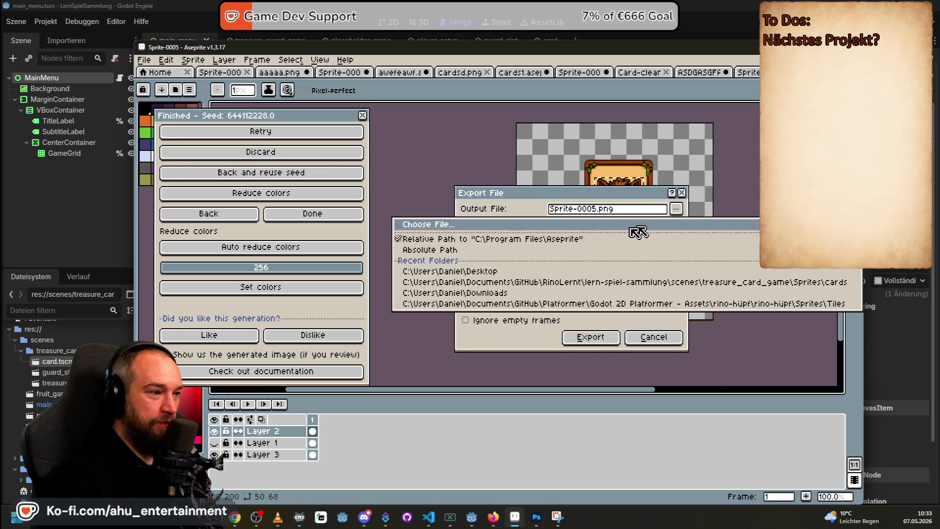
{"action": "left_click", "coordinate": [491, 270]}
{"action": "left_click", "coordinate": [590, 337]}
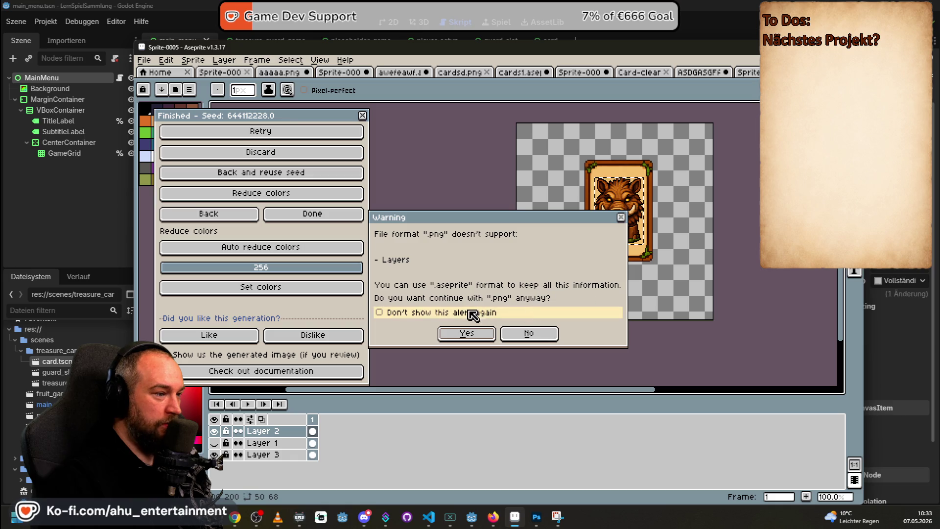
{"action": "left_click", "coordinate": [485, 336]}
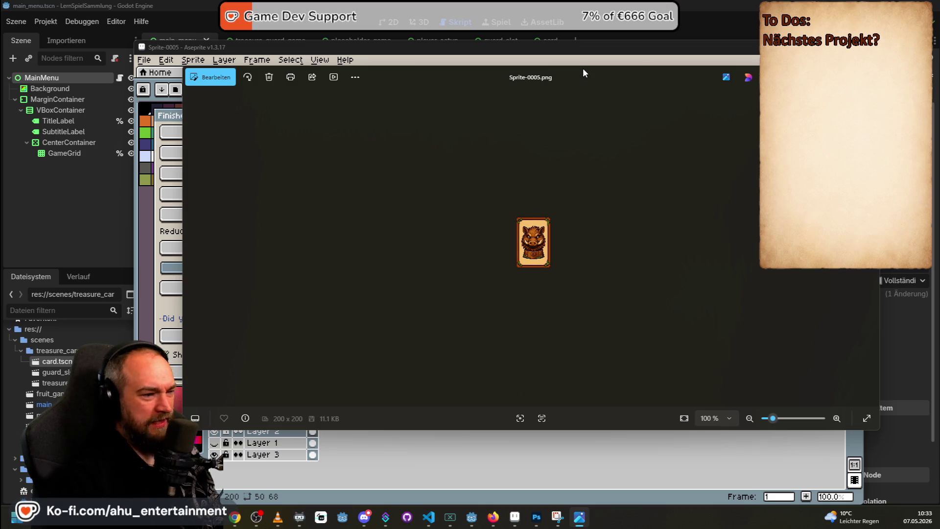
{"action": "scroll", "coordinate": [509, 237], "scroll_direction": "up", "scroll_amount": 5}
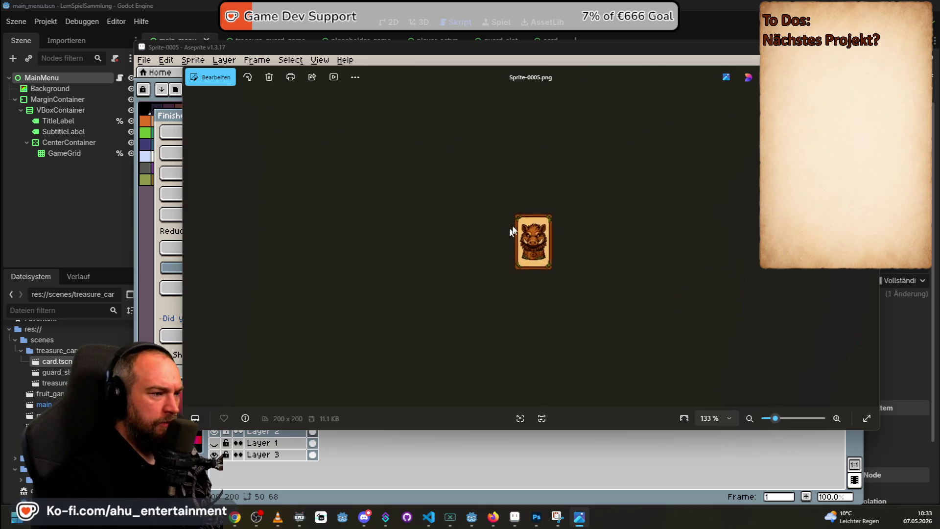
{"action": "scroll", "coordinate": [502, 195], "scroll_direction": "down", "scroll_amount": 4}
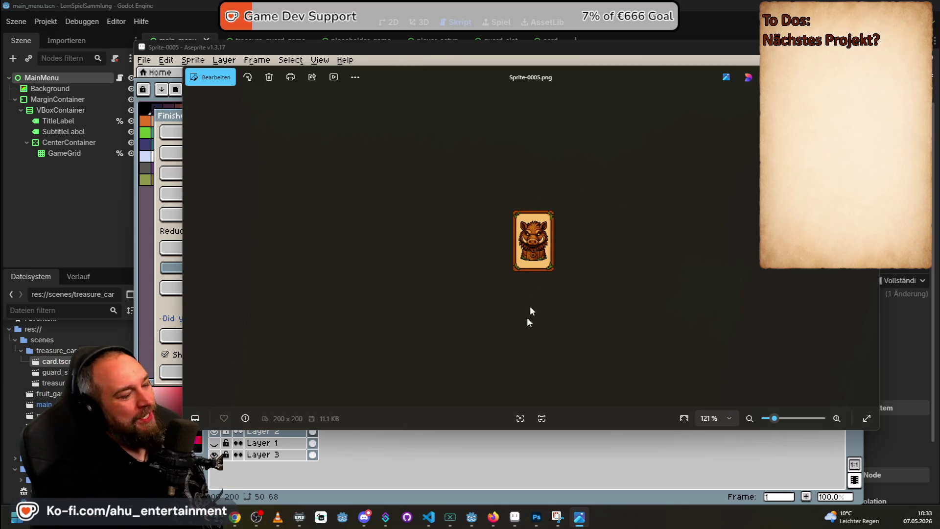
{"action": "mouse_move", "coordinate": [478, 518]}
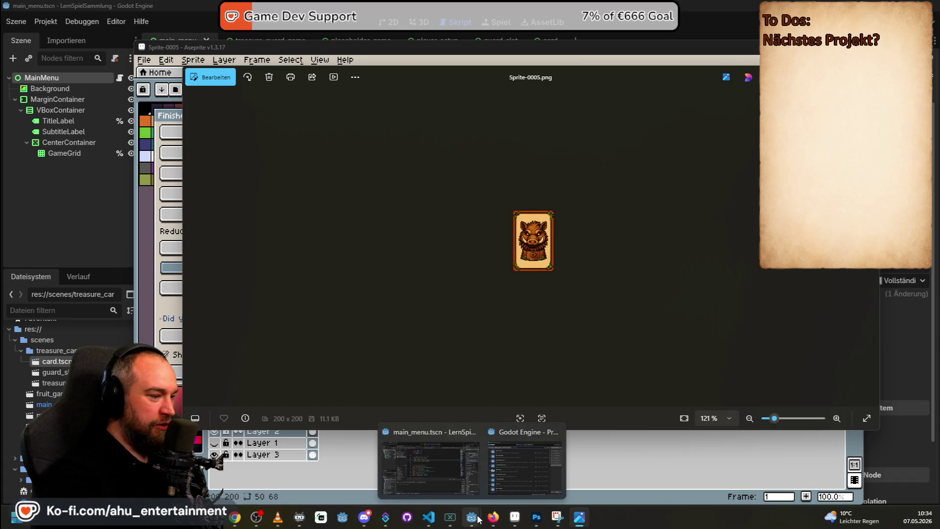
{"action": "left_click", "coordinate": [447, 479]}
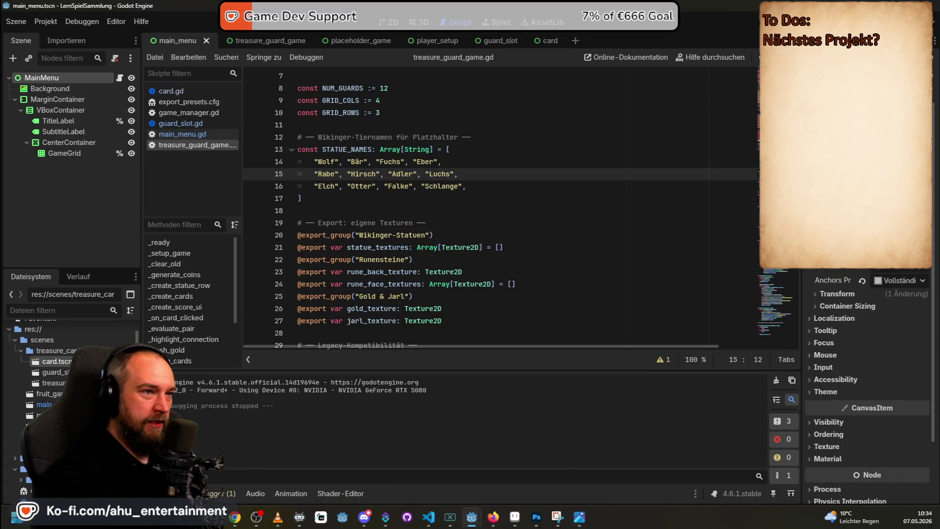
- Run the Godot project, open Der Schatz des Jarls with a player count, then go to Photoshop
{"action": "key", "text": "F5"}
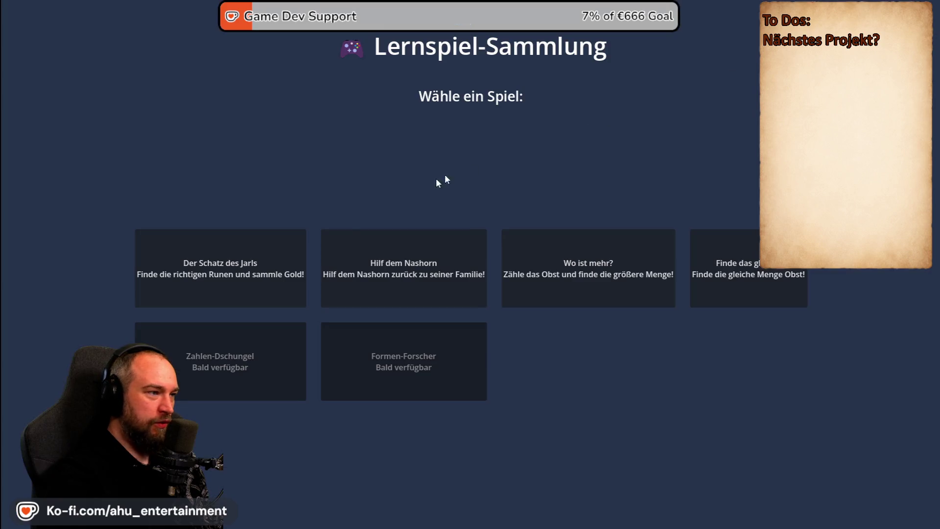
{"action": "left_click", "coordinate": [254, 242]}
{"action": "left_click", "coordinate": [361, 266]}
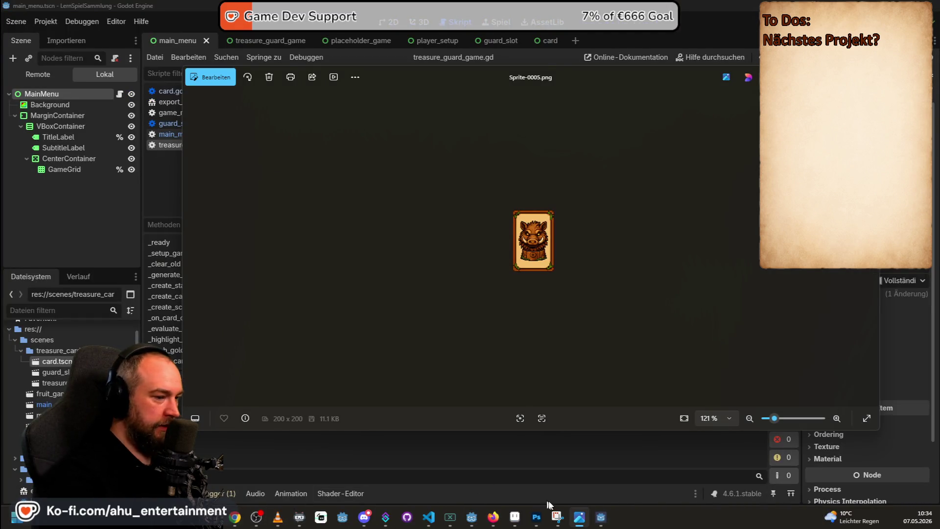
{"action": "left_click", "coordinate": [536, 516]}
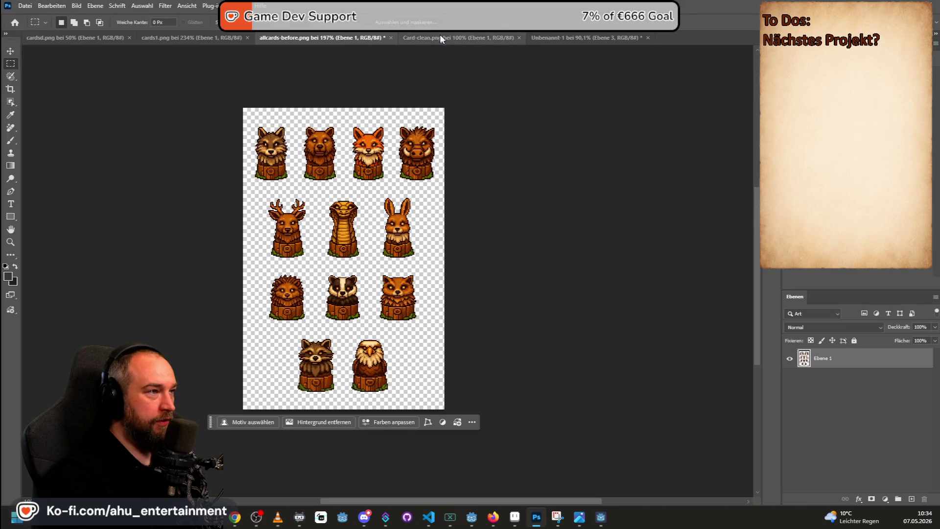
- Place Sprite-0005.png on the Unbenannt-1 board mockup over a top-row rune stone
{"action": "left_click", "coordinate": [440, 37]}
{"action": "left_click", "coordinate": [586, 37]}
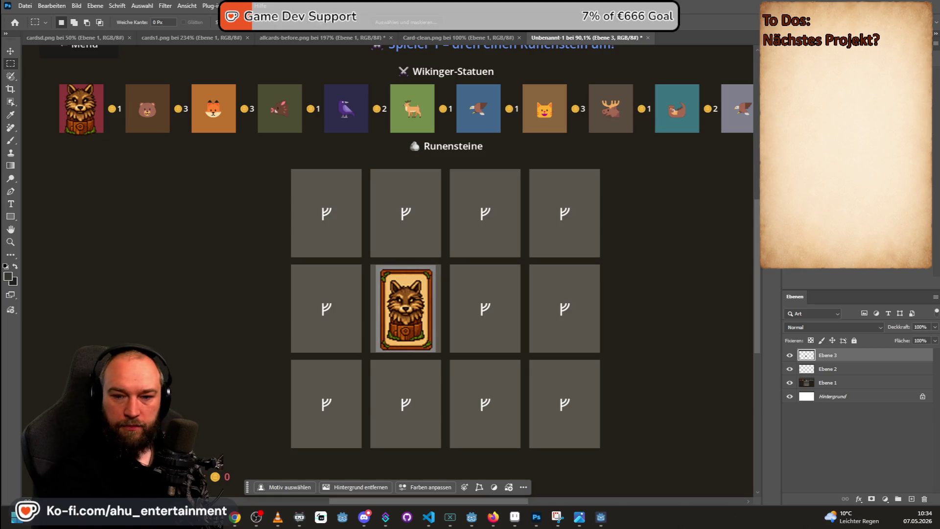
{"action": "mouse_move", "coordinate": [939, 274]}
{"action": "left_mouse_down"}
{"action": "mouse_move", "coordinate": [391, 290]}
{"action": "mouse_move", "coordinate": [506, 225]}
{"action": "left_mouse_up"}
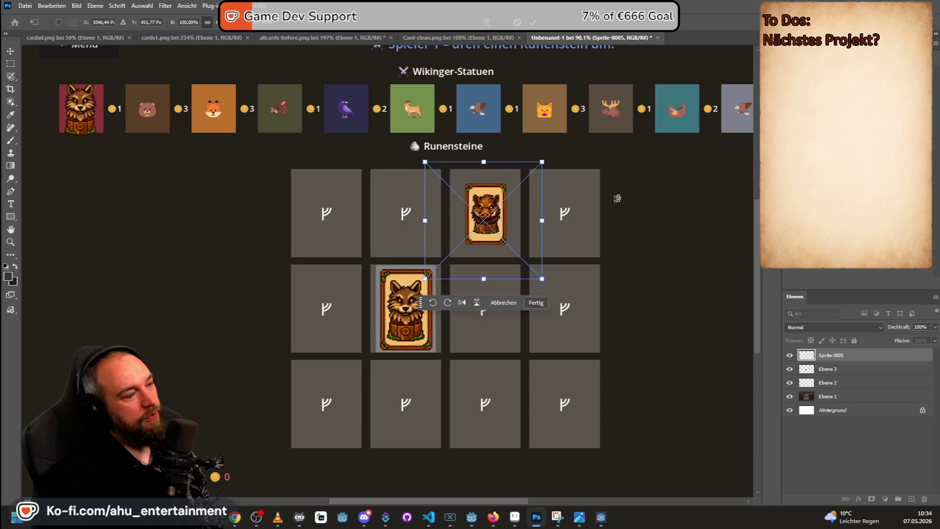
{"action": "left_click", "coordinate": [11, 63]}
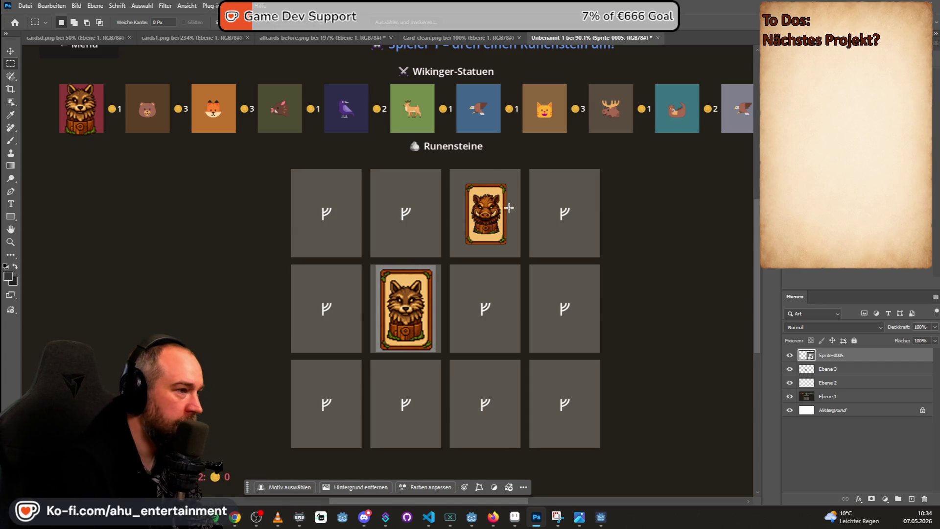
{"action": "key", "text": "ctrl+t"}
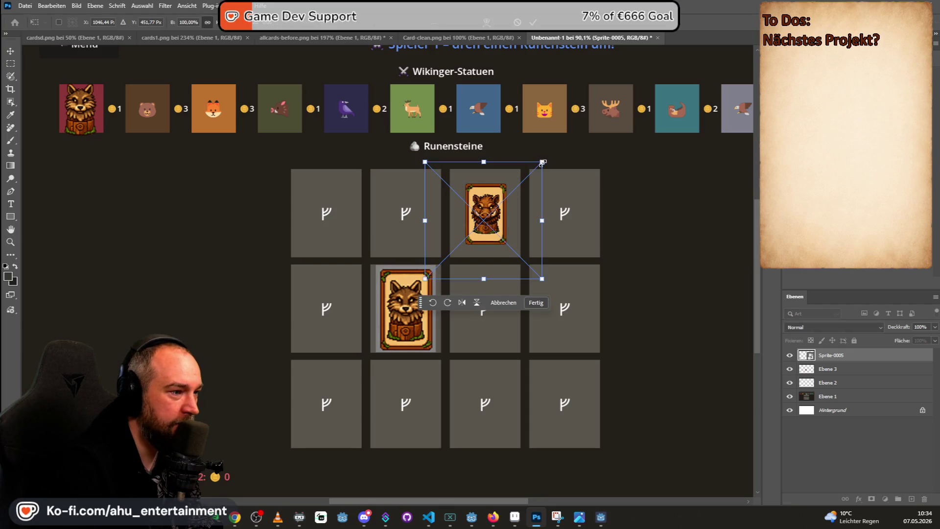
- Scale the boar card up to about 354 px so it fills a rune-stone slot
{"action": "right_click", "coordinate": [501, 196]}
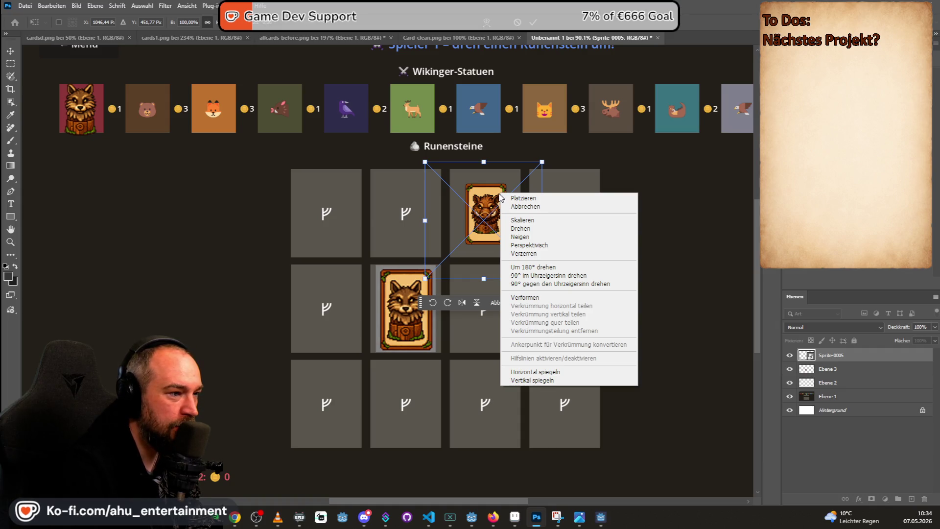
{"action": "left_click", "coordinate": [540, 163]}
{"action": "mouse_move", "coordinate": [542, 162]}
{"action": "left_mouse_down"}
{"action": "mouse_move", "coordinate": [569, 145]}
{"action": "mouse_move", "coordinate": [540, 166]}
{"action": "left_mouse_up"}
{"action": "key", "text": "ctrl+z"}
{"action": "key", "text": "ctrl+z"}
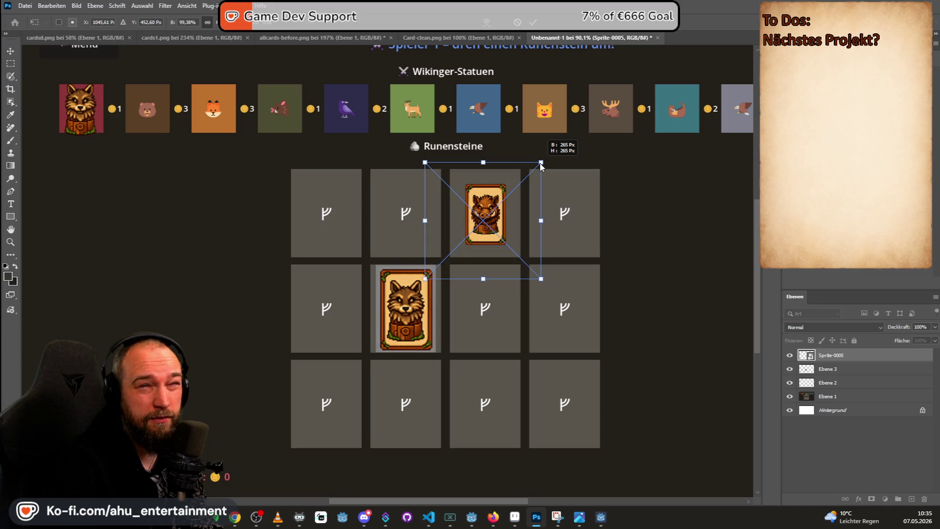
{"action": "left_click_drag", "start_coordinate": [540, 165], "coordinate": [552, 156]}
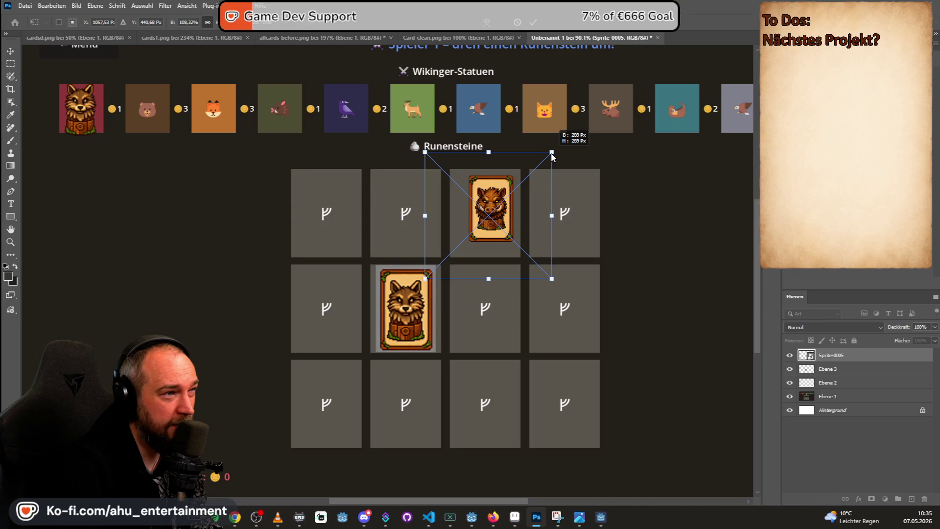
{"action": "left_click_drag", "start_coordinate": [552, 155], "coordinate": [589, 116]}
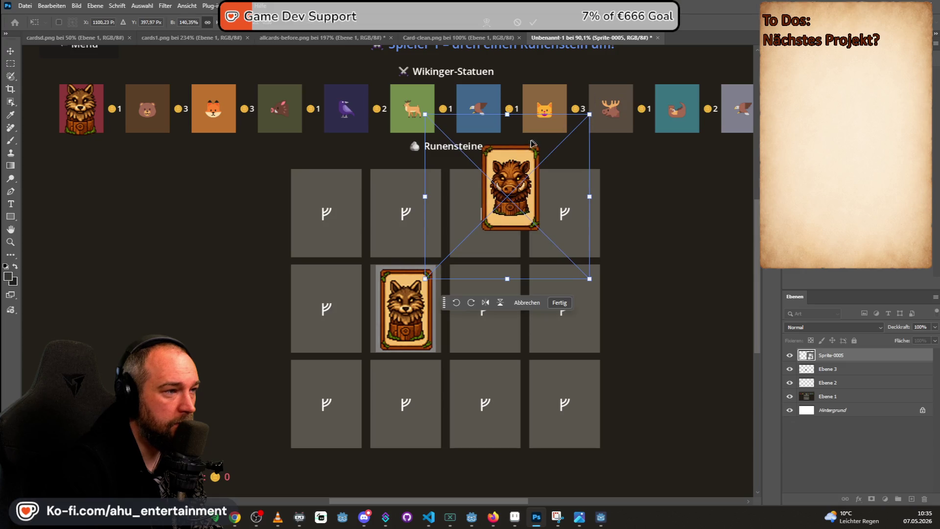
{"action": "left_click", "coordinate": [10, 64]}
- Move the boar card into the third rune slot of the top row
{"action": "key", "text": "v"}
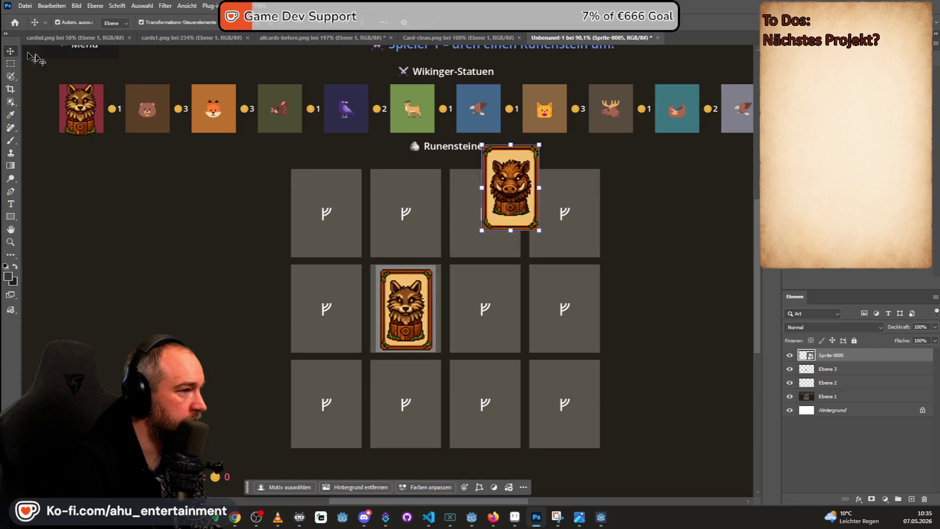
{"action": "left_click_drag", "start_coordinate": [512, 179], "coordinate": [487, 206]}
{"action": "left_click", "coordinate": [593, 160]}
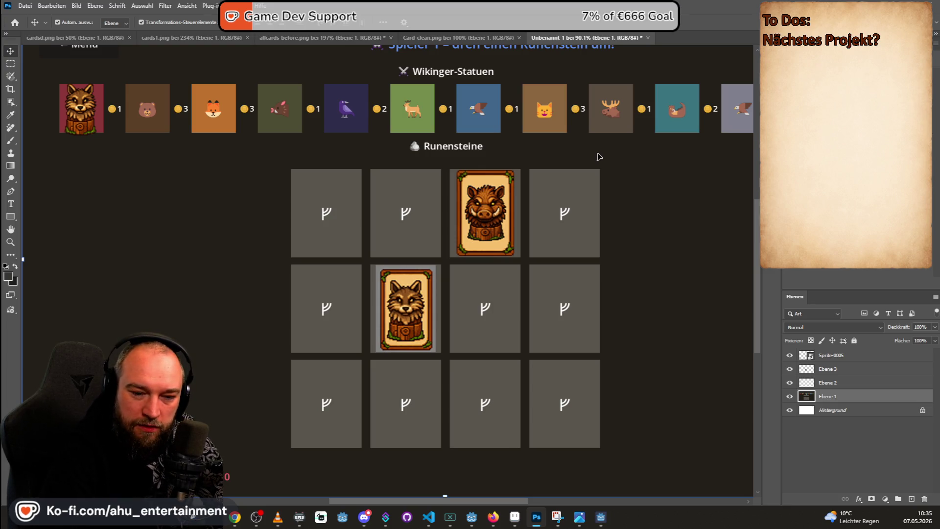
- Switch away from Photoshop to the viewer showing Sprite-0005.png
{"action": "key", "text": "alt+Tab"}
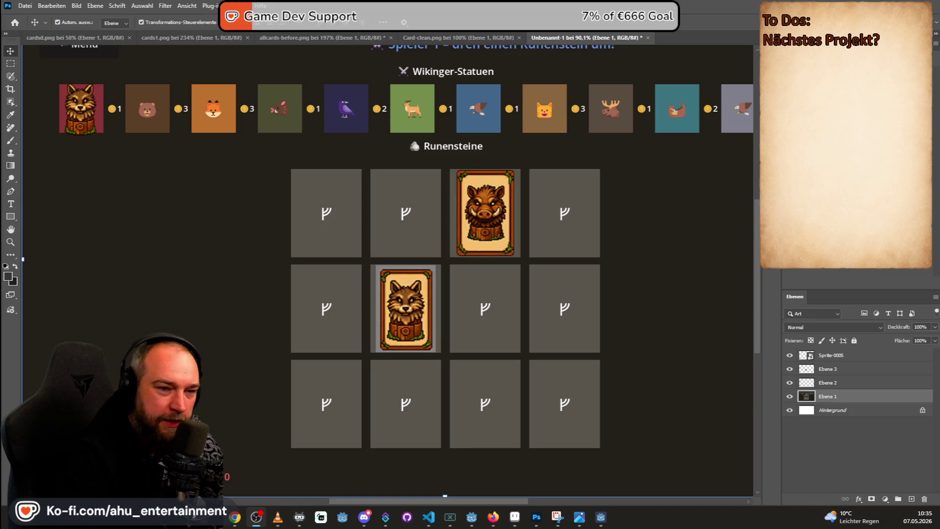
{"action": "key", "text": "alt+Tab"}
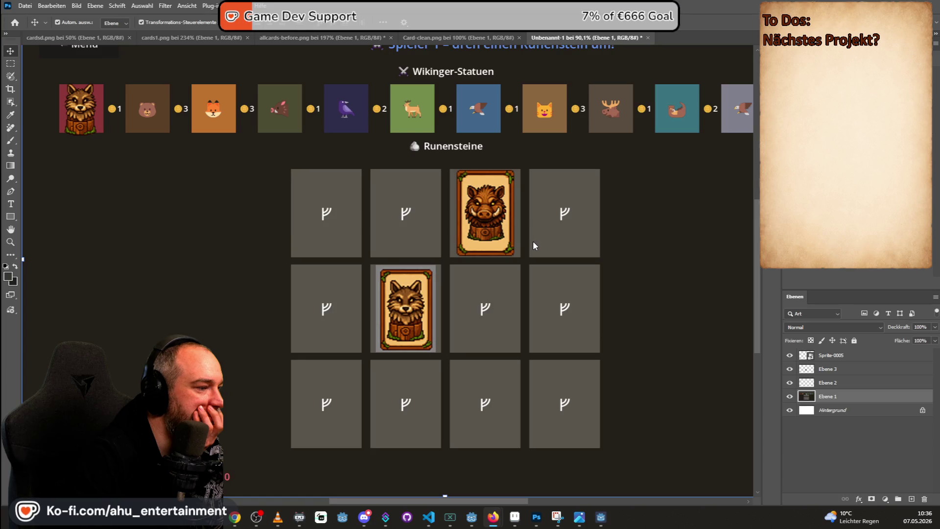
{"action": "scroll", "coordinate": [493, 247], "scroll_direction": "up", "scroll_amount": 2}
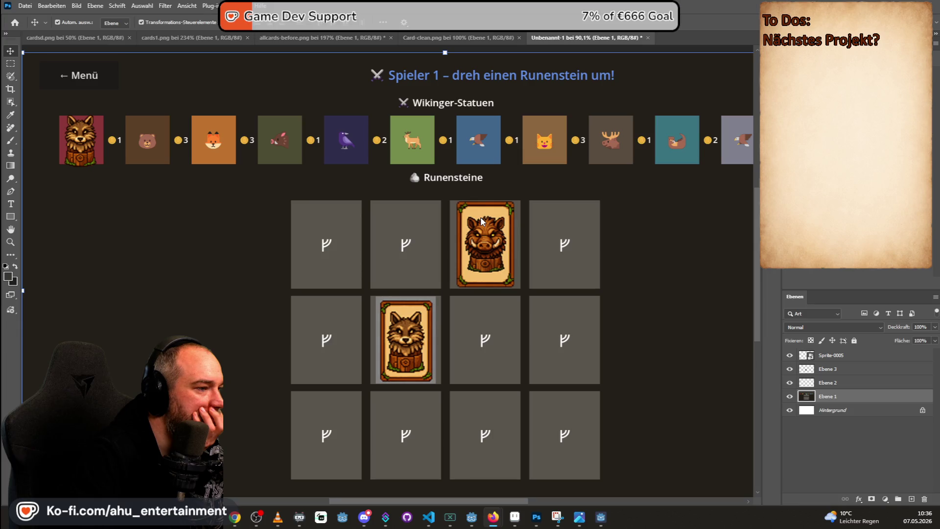
{"action": "key", "text": "alt+Tab"}
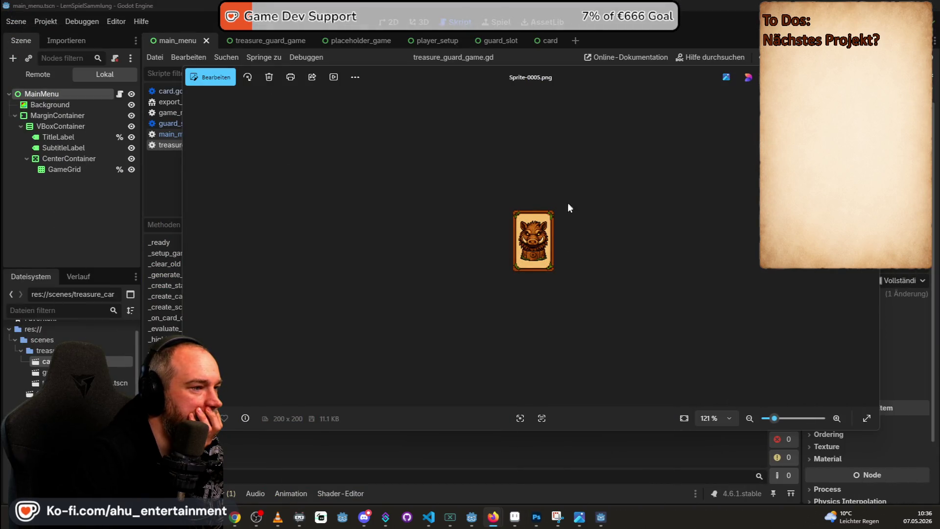
- Bring Aseprite forward, zoom in, make Layer 3 active and move the generator panel aside
{"action": "left_click", "coordinate": [514, 522]}
{"action": "scroll", "coordinate": [520, 155], "scroll_direction": "up", "scroll_amount": 2}
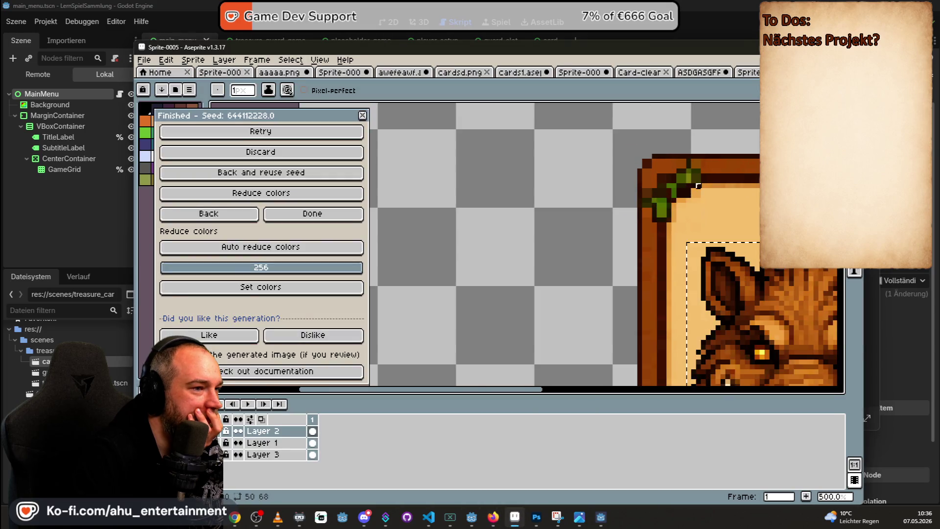
{"action": "scroll", "coordinate": [685, 161], "scroll_direction": "down", "scroll_amount": 3}
{"action": "scroll", "coordinate": [551, 201], "scroll_direction": "up", "scroll_amount": 2}
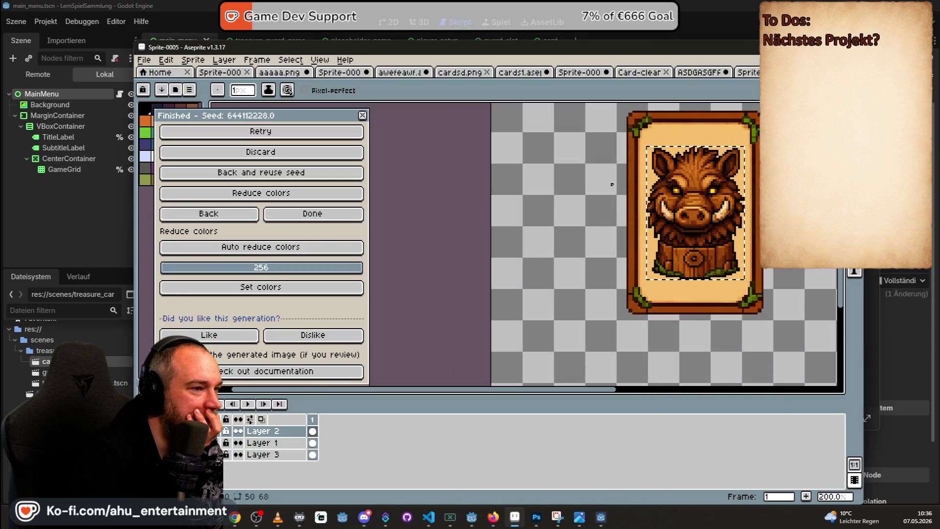
{"action": "scroll", "coordinate": [551, 200], "scroll_direction": "up", "scroll_amount": 1}
{"action": "scroll", "coordinate": [550, 200], "scroll_direction": "up", "scroll_amount": 1}
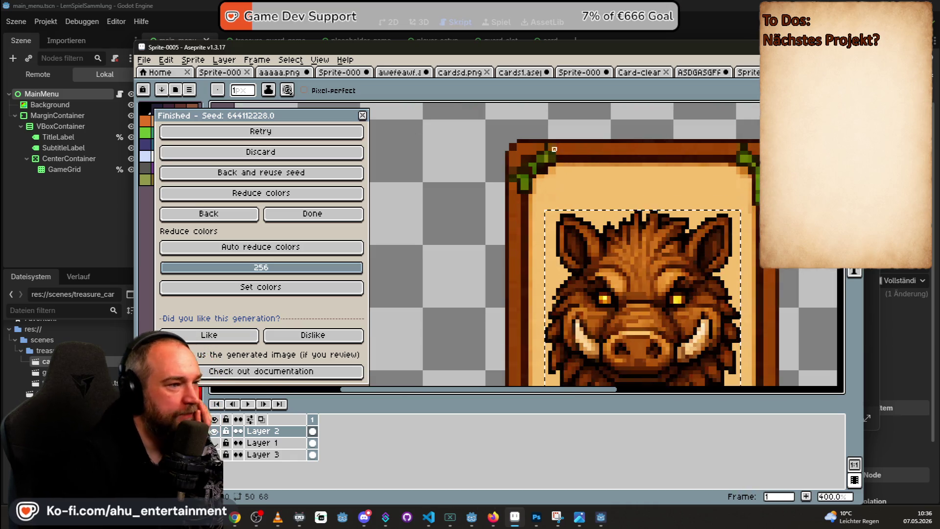
{"action": "left_click", "coordinate": [263, 454]}
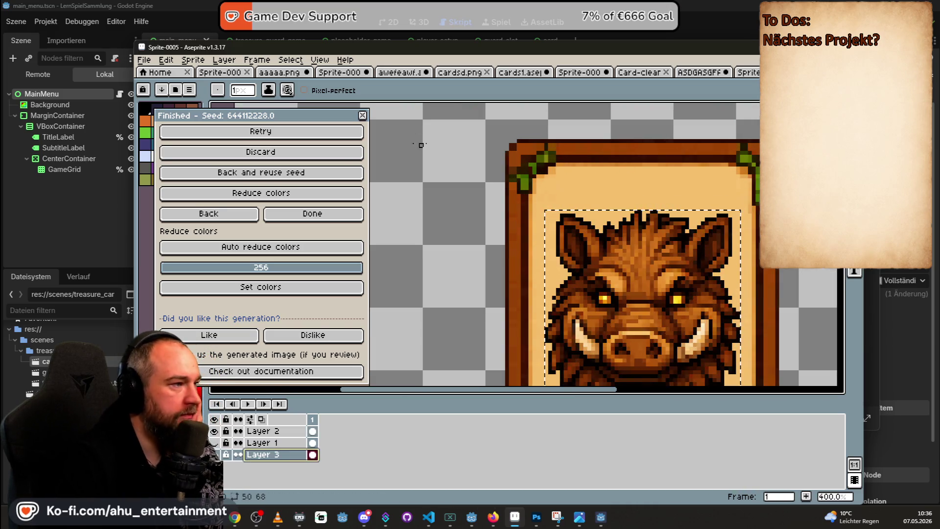
{"action": "left_click_drag", "start_coordinate": [210, 119], "coordinate": [189, 217]}
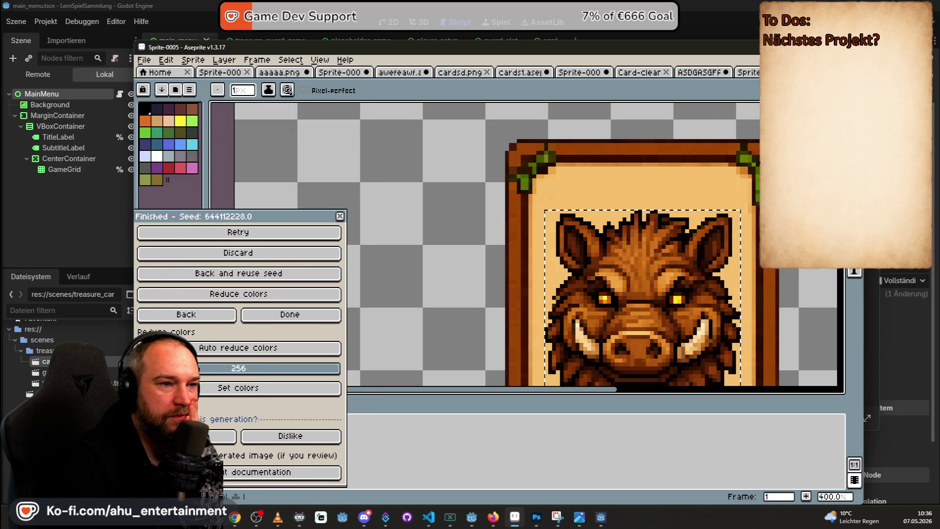
- Inspect the card's corner leaves up close, trying the eyedropper, pencil and marquee tools
{"action": "key", "text": "i"}
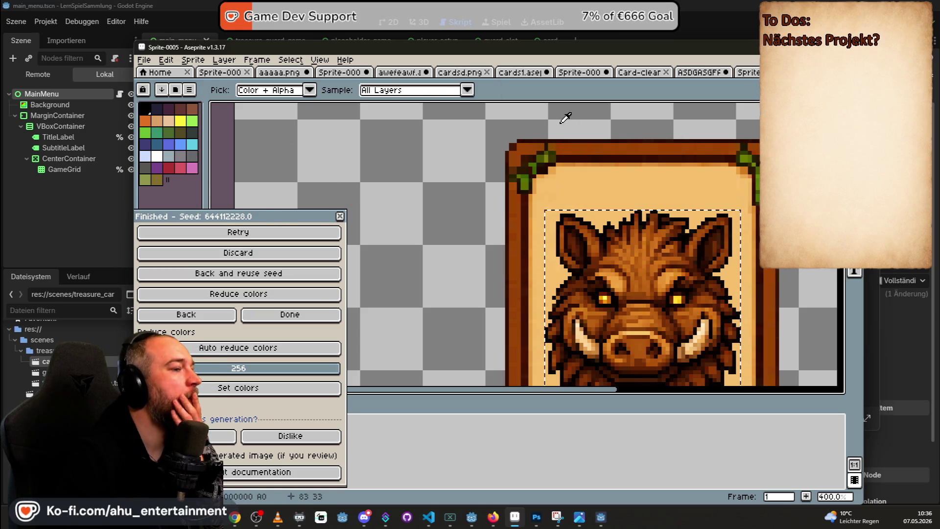
{"action": "key", "text": "b"}
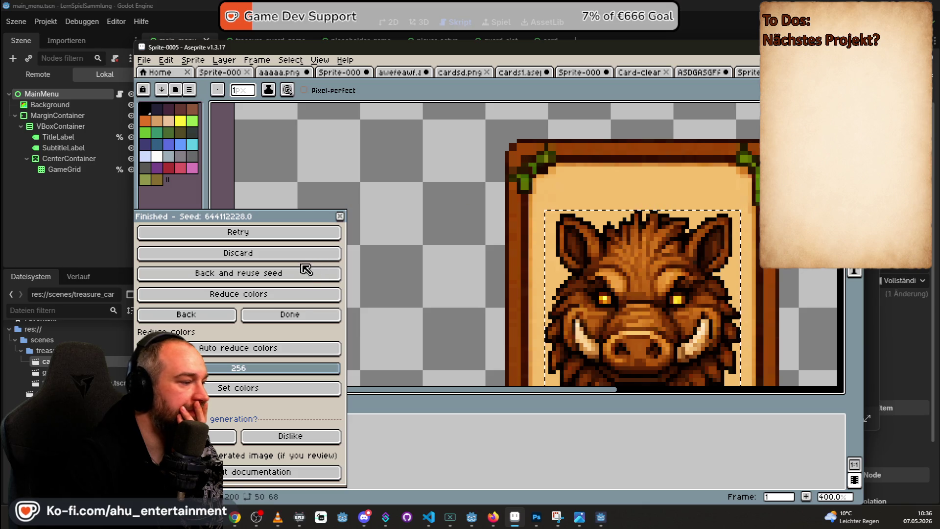
{"action": "mouse_move", "coordinate": [247, 217]}
{"action": "left_mouse_down"}
{"action": "mouse_move", "coordinate": [365, 128]}
{"action": "mouse_move", "coordinate": [268, 178]}
{"action": "left_mouse_up"}
{"action": "scroll", "coordinate": [537, 168], "scroll_direction": "up", "scroll_amount": 4}
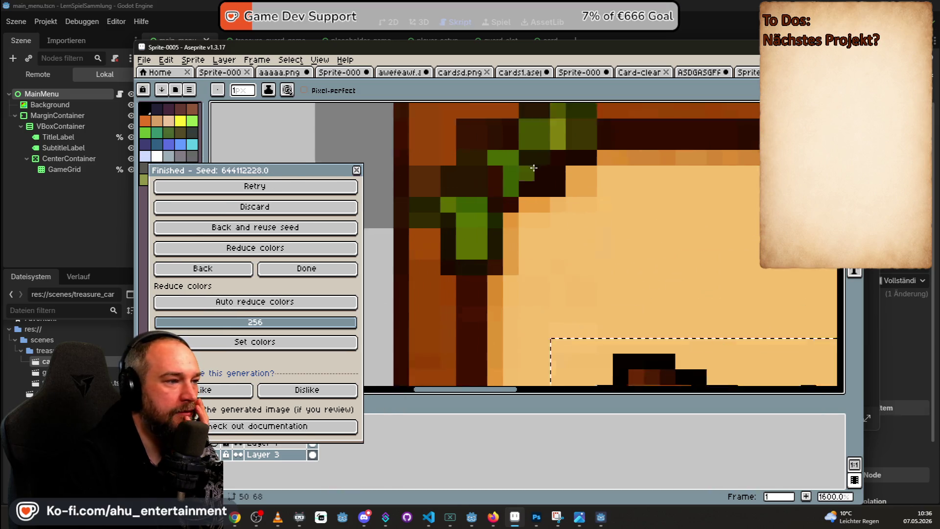
{"action": "scroll", "coordinate": [538, 167], "scroll_direction": "down", "scroll_amount": 1}
{"action": "scroll", "coordinate": [538, 168], "scroll_direction": "down", "scroll_amount": 1}
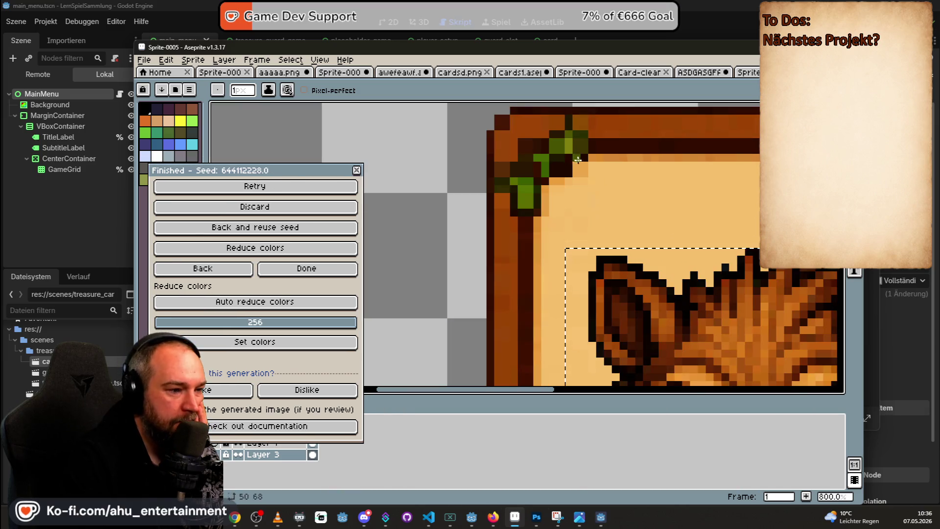
{"action": "key", "text": "m"}
{"action": "left_click", "coordinate": [692, 174]}
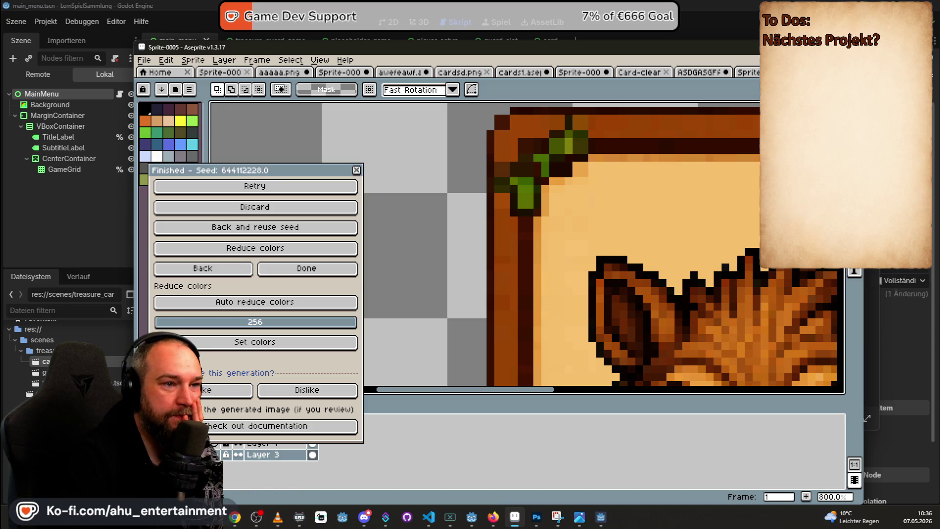
{"action": "key", "text": "i"}
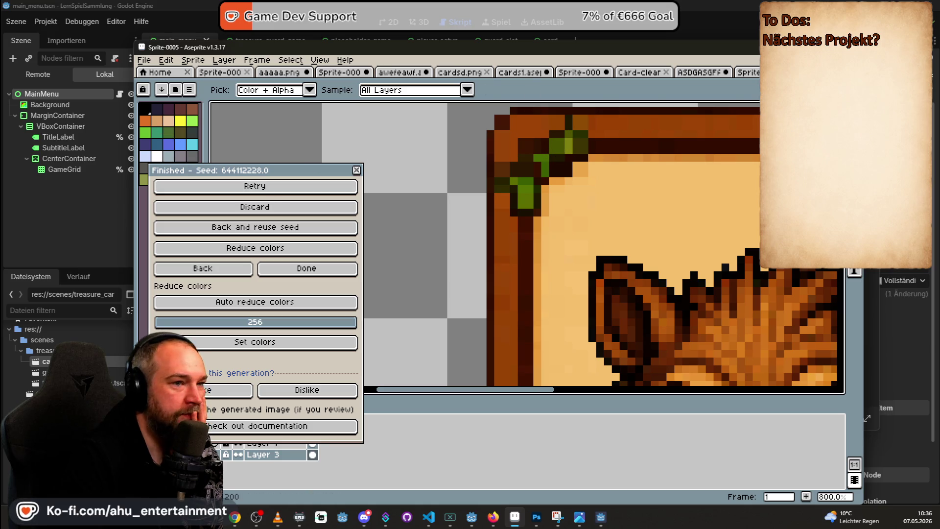
{"action": "key", "text": "b"}
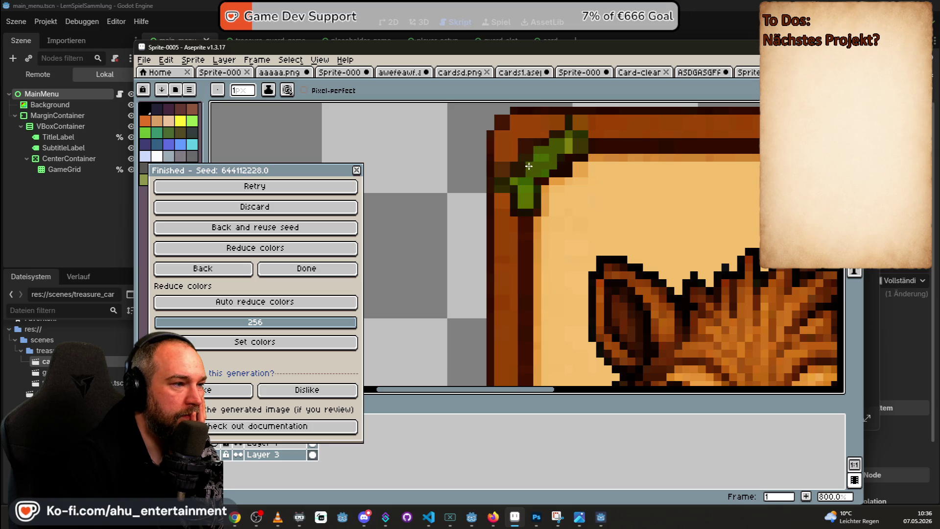
{"action": "scroll", "coordinate": [553, 166], "scroll_direction": "down", "scroll_amount": 4}
{"action": "scroll", "coordinate": [672, 162], "scroll_direction": "down", "scroll_amount": 2}
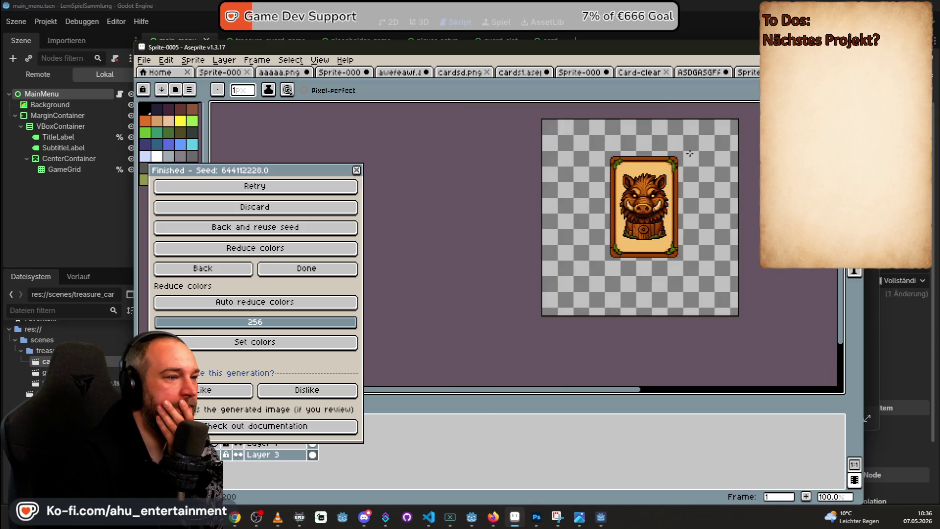
- Undo the two test pencil strokes and zoom back out
{"action": "key", "text": "ctrl+z"}
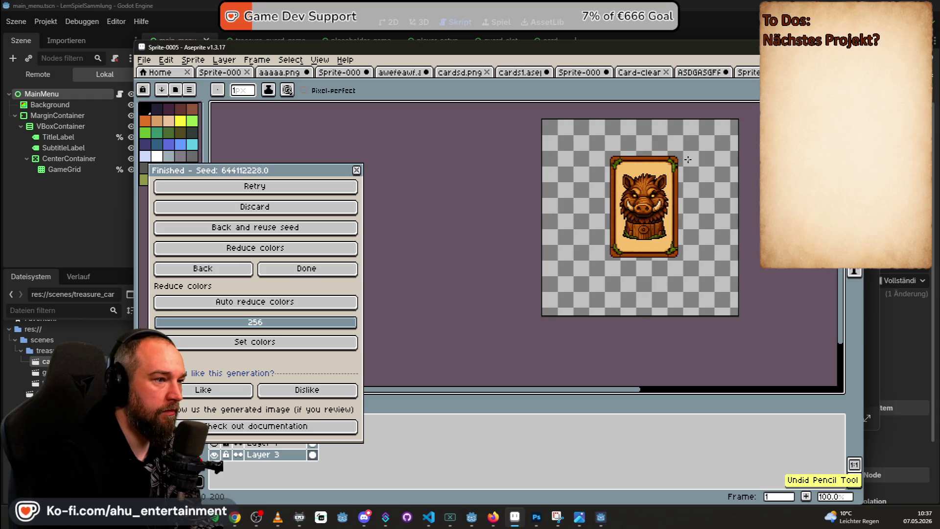
{"action": "key", "text": "ctrl+z"}
{"action": "key", "text": "ctrl+z"}
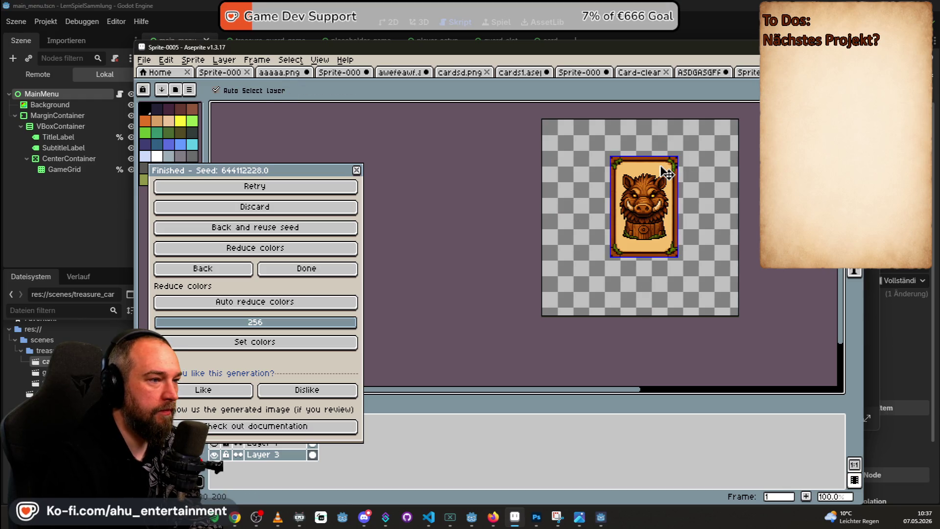
{"action": "scroll", "coordinate": [635, 187], "scroll_direction": "up", "scroll_amount": 1}
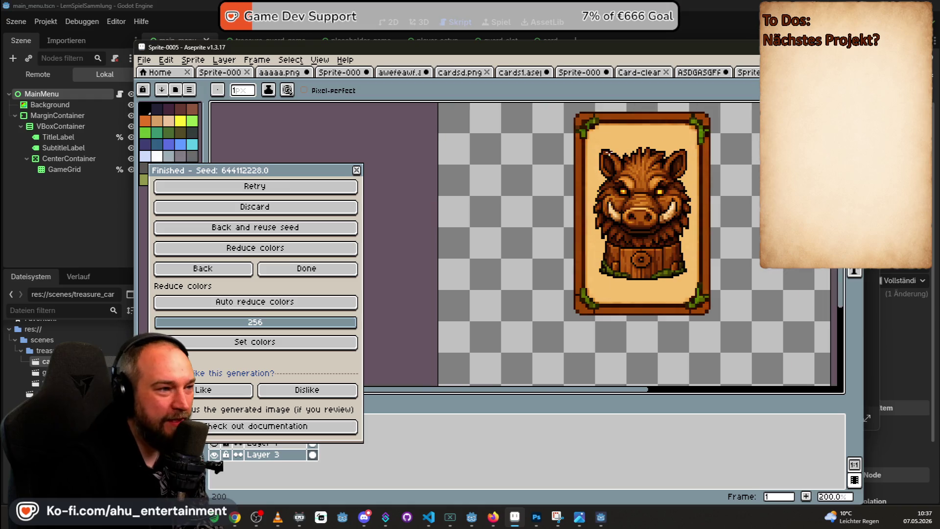
{"action": "scroll", "coordinate": [676, 190], "scroll_direction": "up", "scroll_amount": 2}
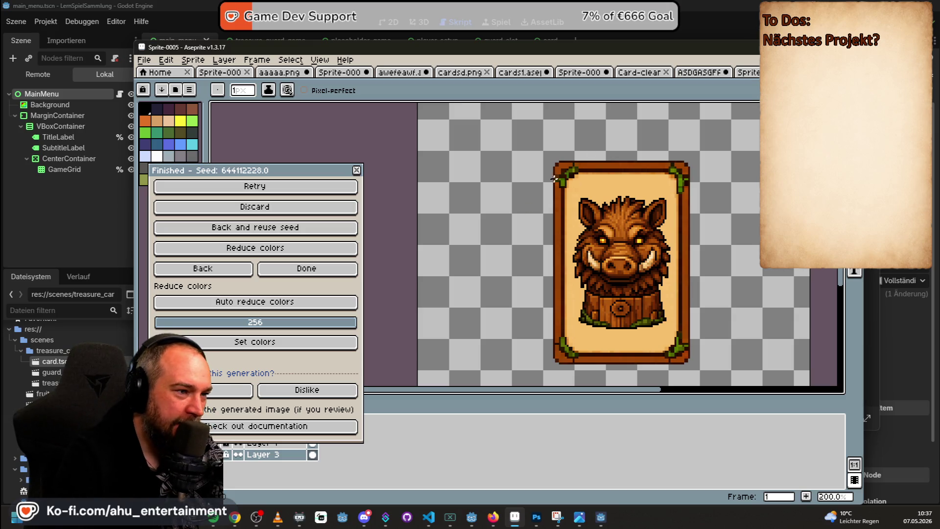
{"action": "scroll", "coordinate": [692, 195], "scroll_direction": "down", "scroll_amount": 1}
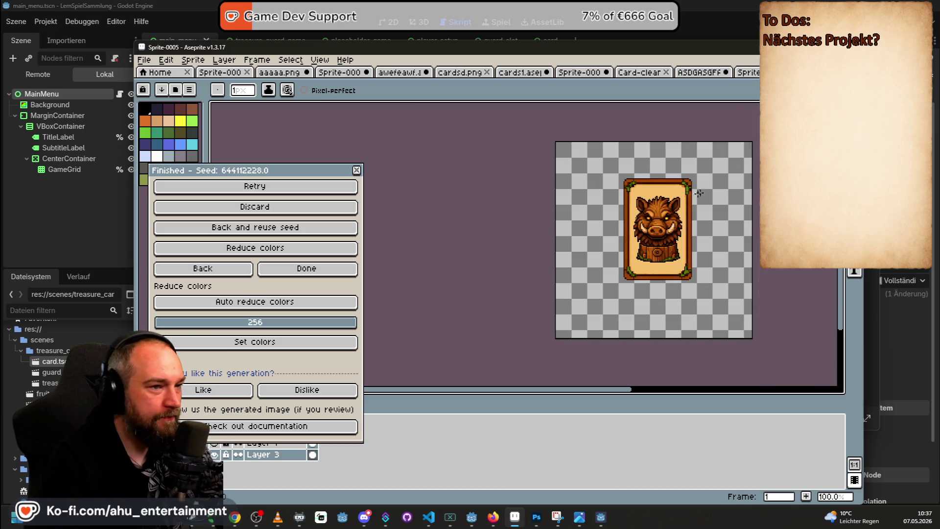
{"action": "left_click", "coordinate": [745, 74]}
- Flip through the animal sheet, card frame, boar card, cards1 and cardsd.png tabs, ending on the dragon sprite
{"action": "left_click", "coordinate": [705, 74]}
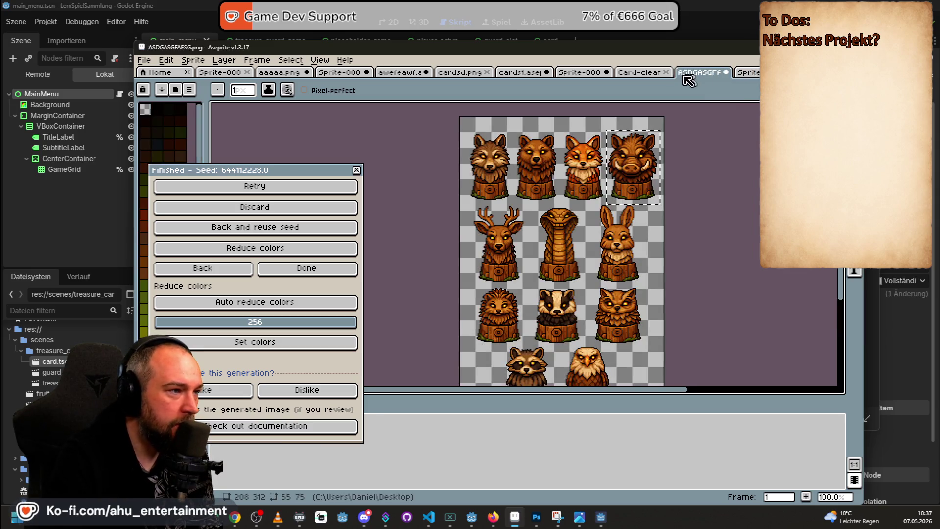
{"action": "left_click", "coordinate": [640, 74]}
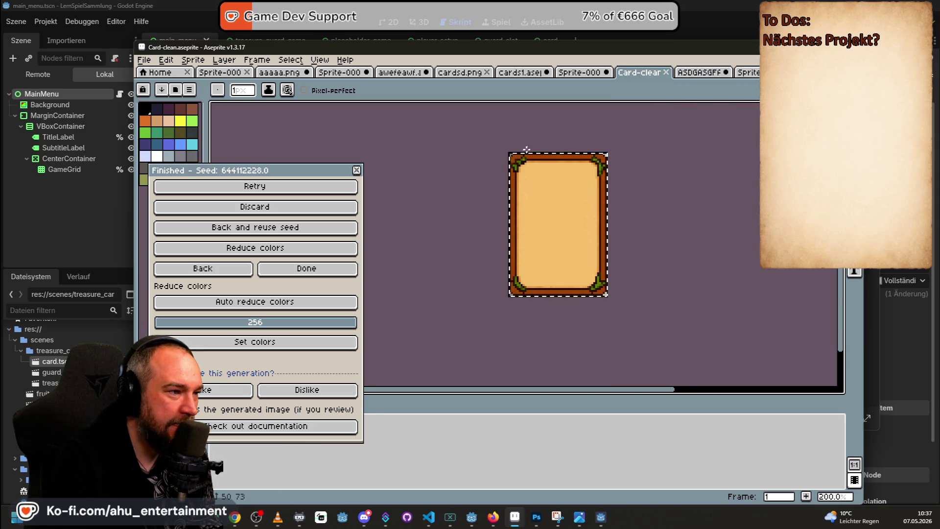
{"action": "scroll", "coordinate": [547, 131], "scroll_direction": "down", "scroll_amount": 1}
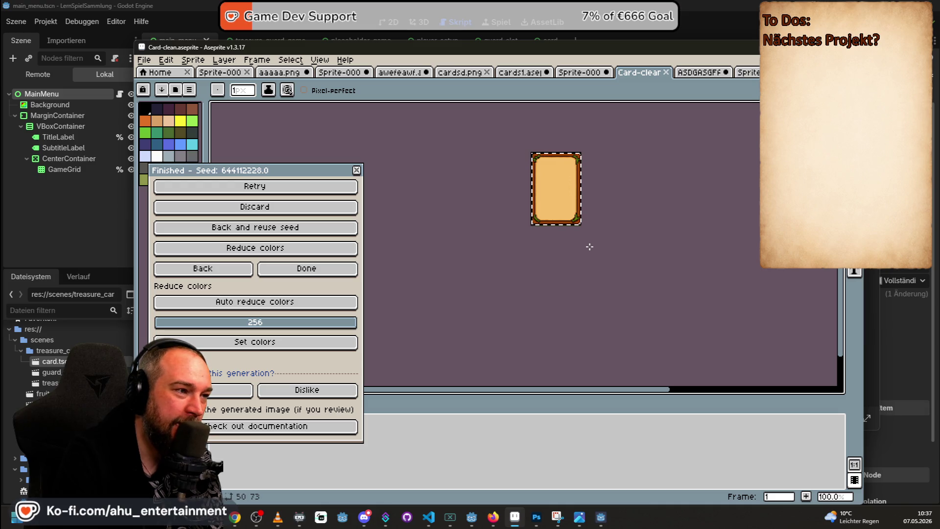
{"action": "left_click", "coordinate": [589, 74]}
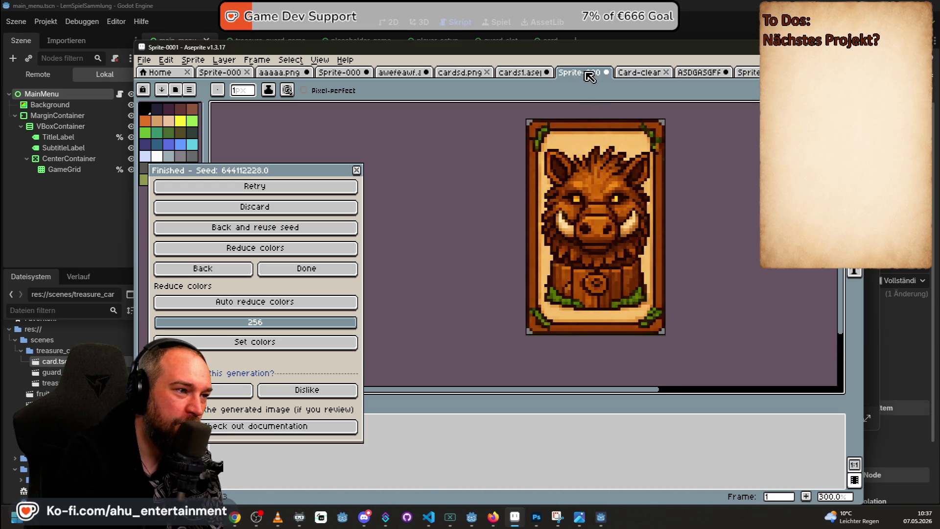
{"action": "left_click", "coordinate": [523, 75]}
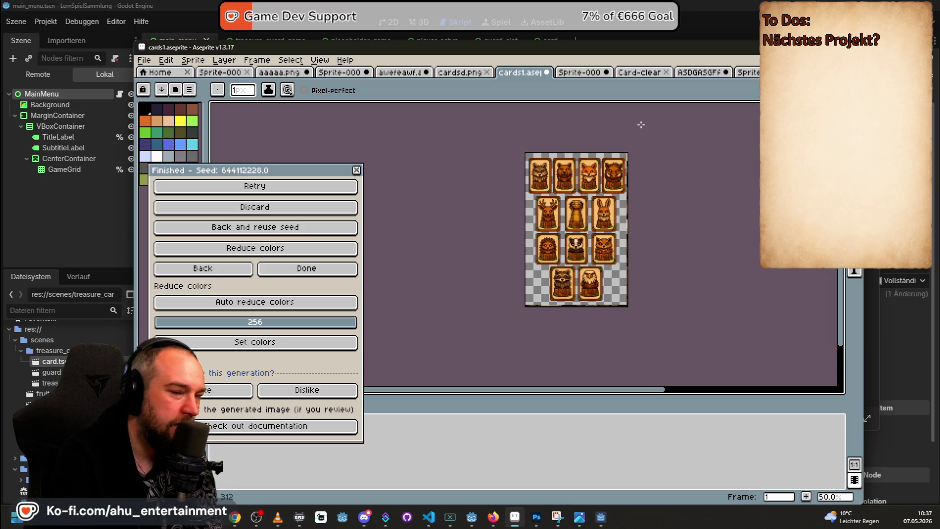
{"action": "left_click", "coordinate": [456, 74]}
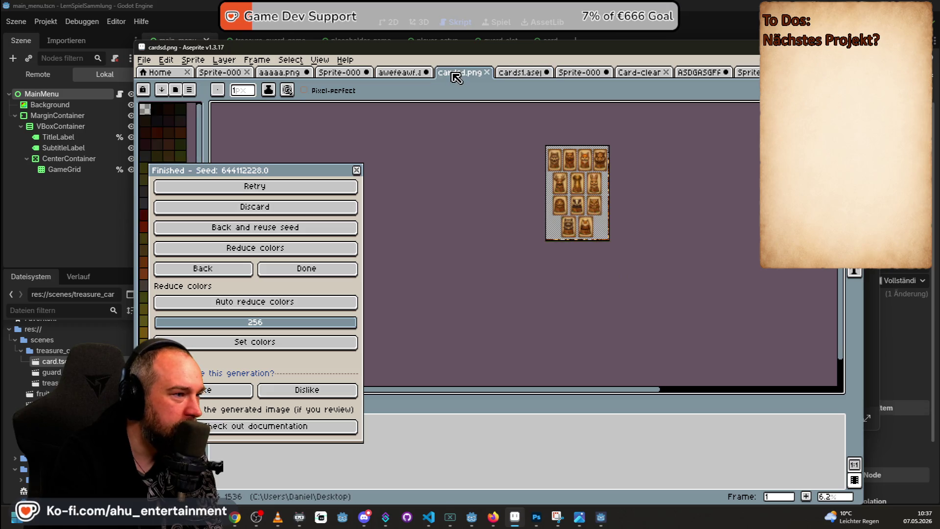
{"action": "scroll", "coordinate": [608, 190], "scroll_direction": "up", "scroll_amount": 6}
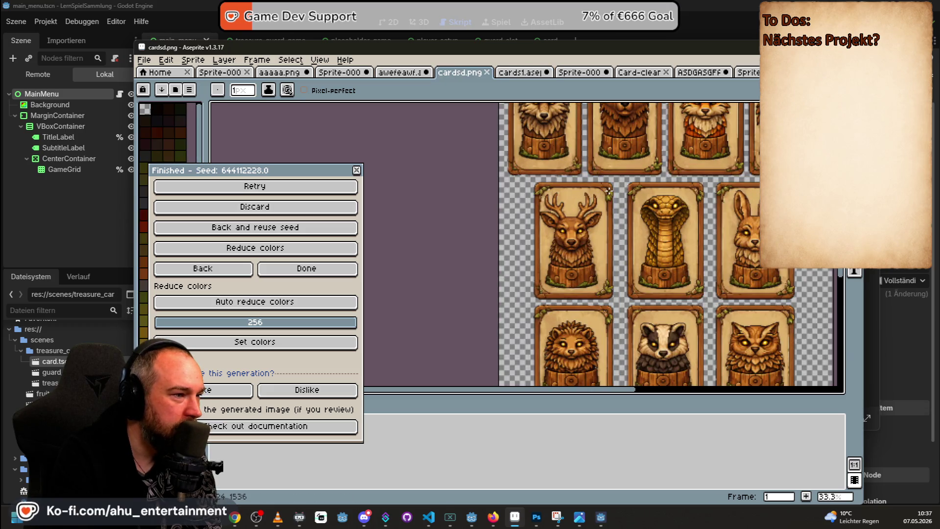
{"action": "scroll", "coordinate": [635, 215], "scroll_direction": "up", "scroll_amount": 3}
{"action": "scroll", "coordinate": [650, 212], "scroll_direction": "down", "scroll_amount": 3}
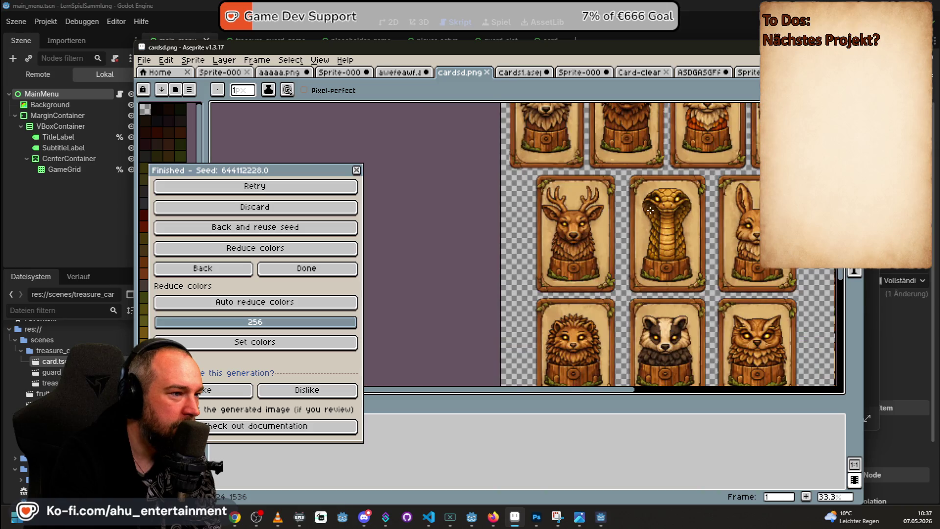
{"action": "scroll", "coordinate": [660, 202], "scroll_direction": "down", "scroll_amount": 2}
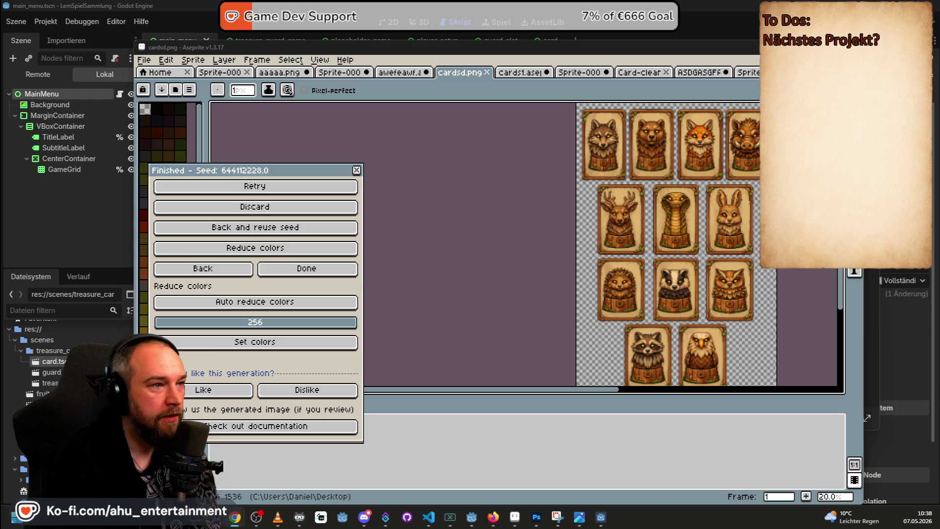
{"action": "left_click", "coordinate": [348, 76]}
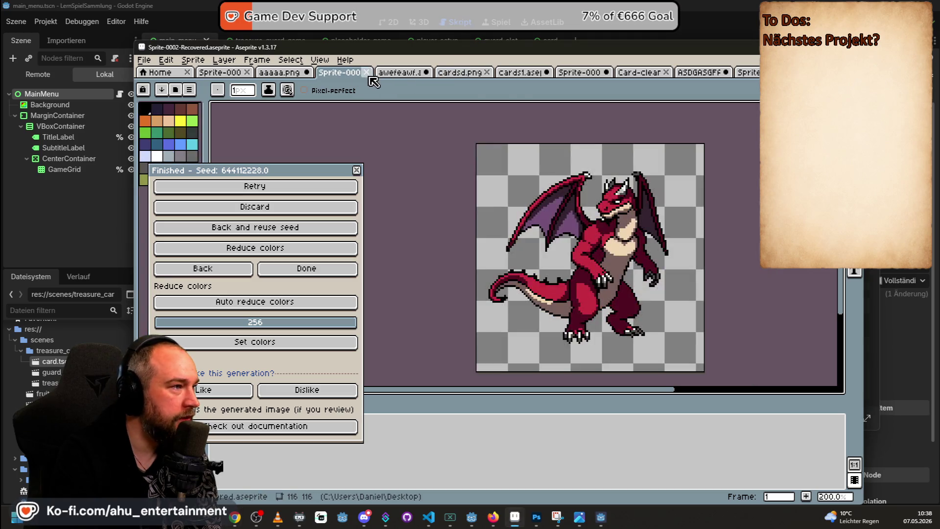
- Close the dragon and awefeawf sprites with Don't Save, then zoom on the three card-back proposals
{"action": "left_click", "coordinate": [369, 73]}
{"action": "left_click", "coordinate": [515, 306]}
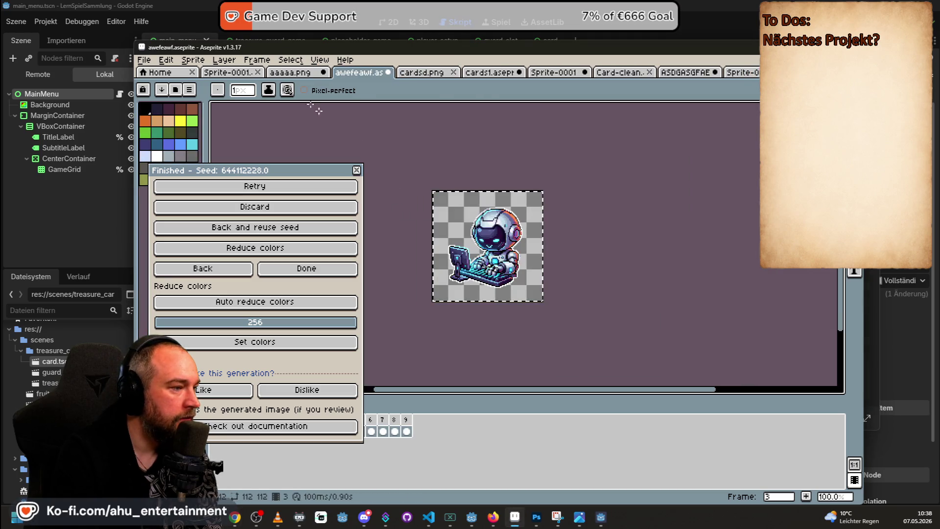
{"action": "left_click", "coordinate": [390, 73]}
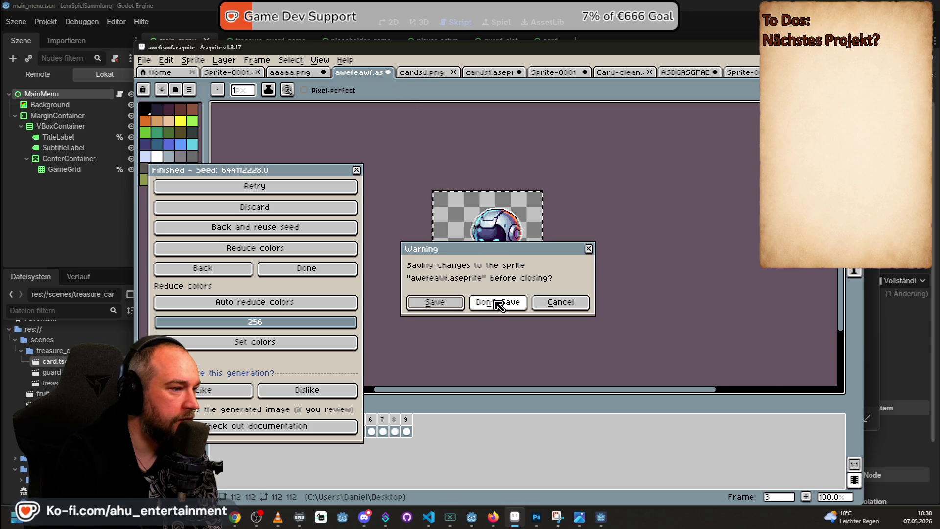
{"action": "left_click", "coordinate": [497, 302]}
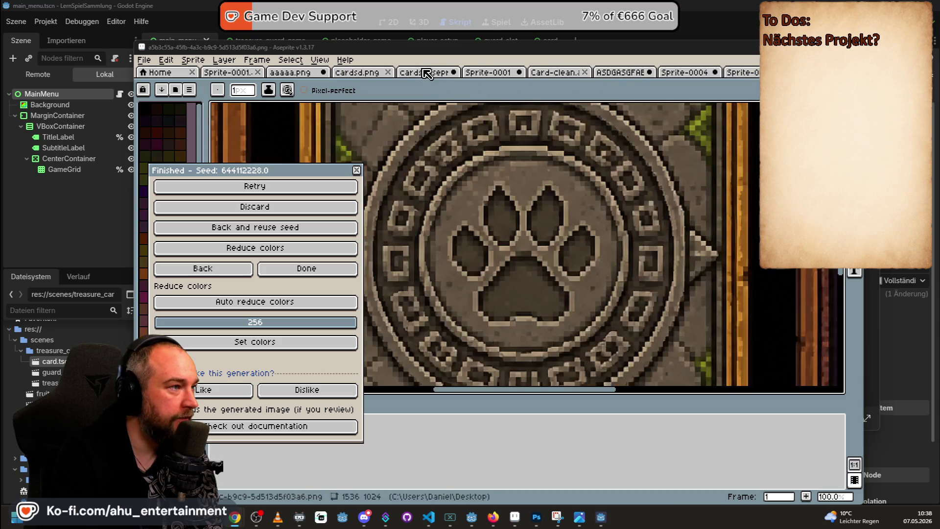
{"action": "scroll", "coordinate": [582, 176], "scroll_direction": "down", "scroll_amount": 5}
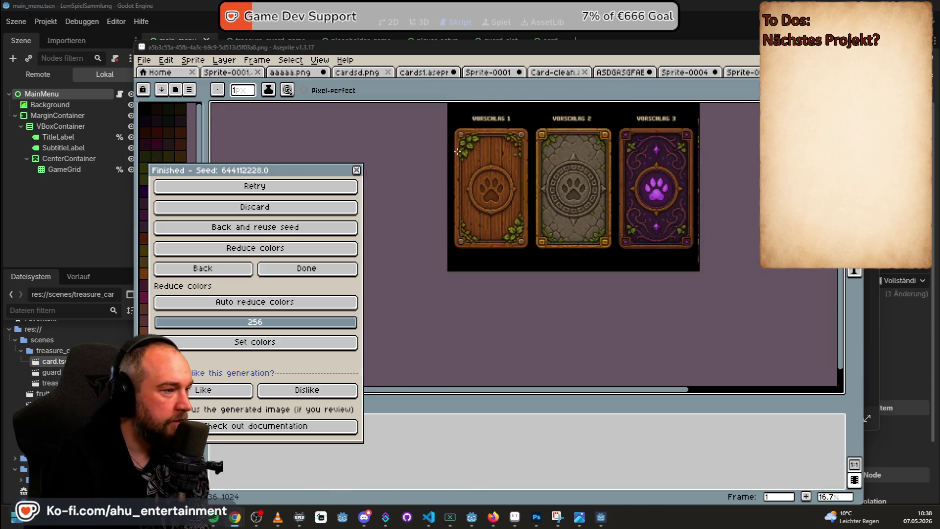
{"action": "scroll", "coordinate": [485, 173], "scroll_direction": "up", "scroll_amount": 3}
{"action": "scroll", "coordinate": [494, 201], "scroll_direction": "down", "scroll_amount": 1}
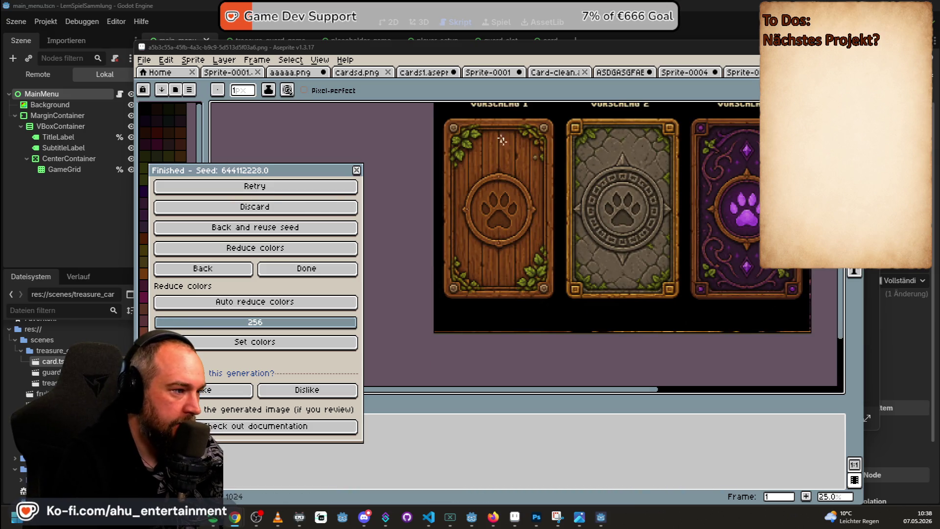
- Select and copy the wooden paw card back from the proposals image
{"action": "key", "text": "m"}
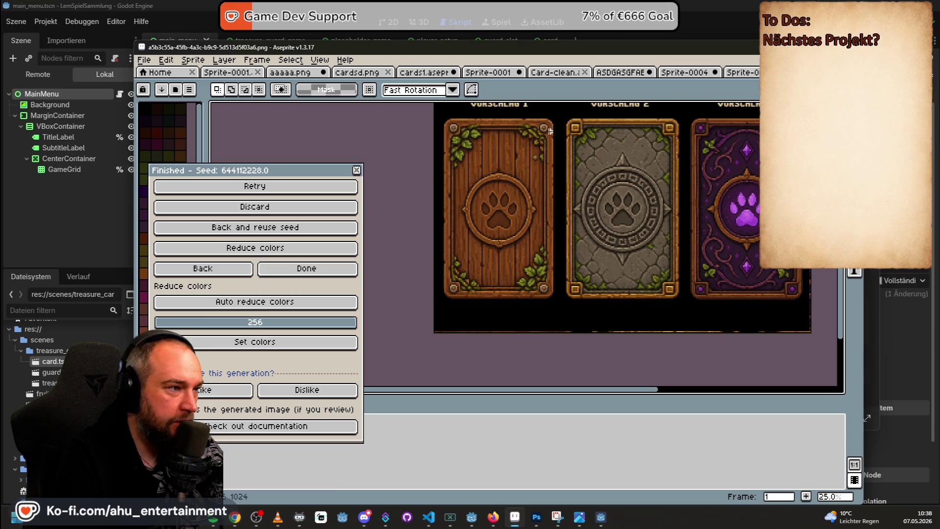
{"action": "left_click_drag", "start_coordinate": [439, 115], "coordinate": [560, 311]}
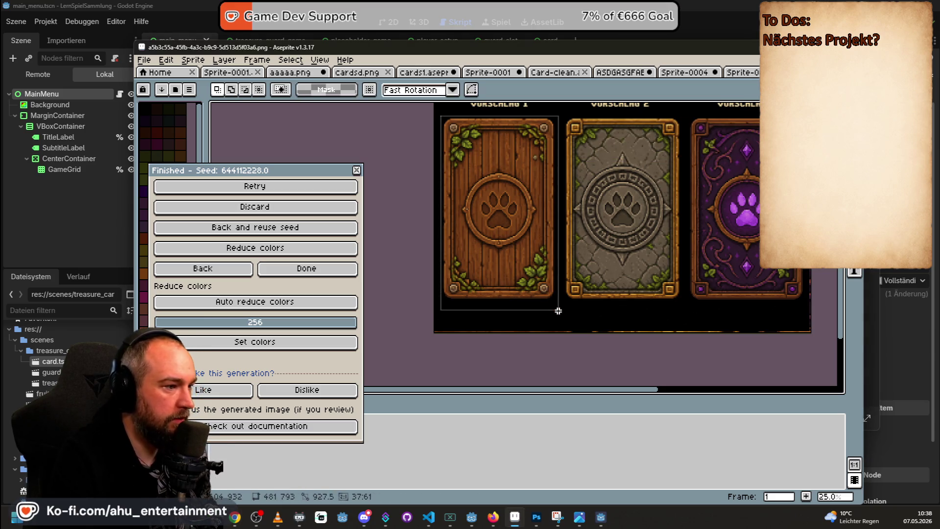
{"action": "left_click", "coordinate": [166, 60]}
{"action": "left_click", "coordinate": [186, 120]}
- Create a new 481×793 sprite and paste the wooden card back into it
{"action": "left_click", "coordinate": [144, 60]}
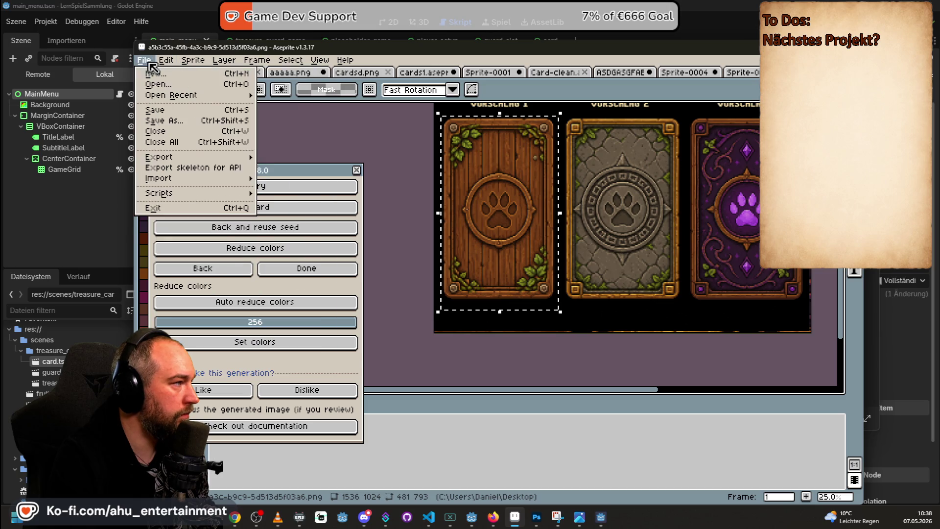
{"action": "left_click", "coordinate": [177, 73]}
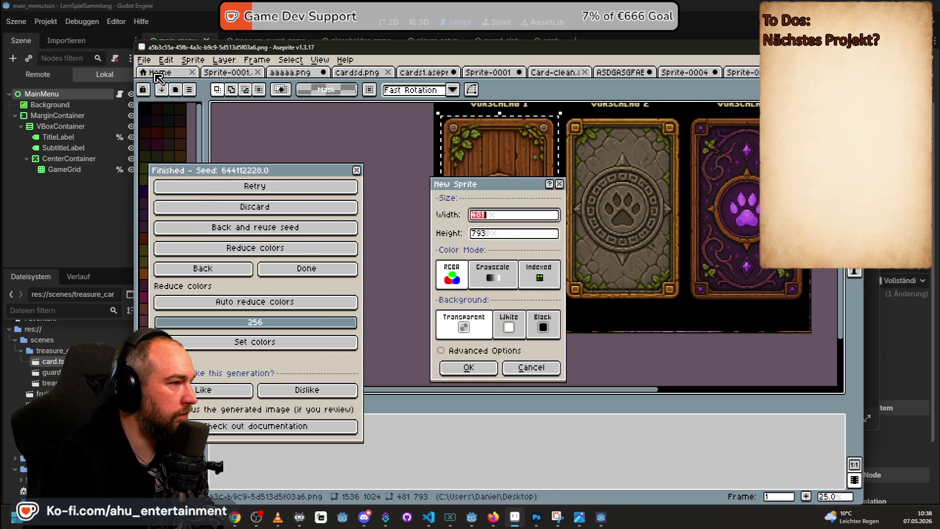
{"action": "left_click", "coordinate": [469, 368]}
{"action": "key", "text": "ctrl+v"}
{"action": "scroll", "coordinate": [692, 206], "scroll_direction": "down", "scroll_amount": 3}
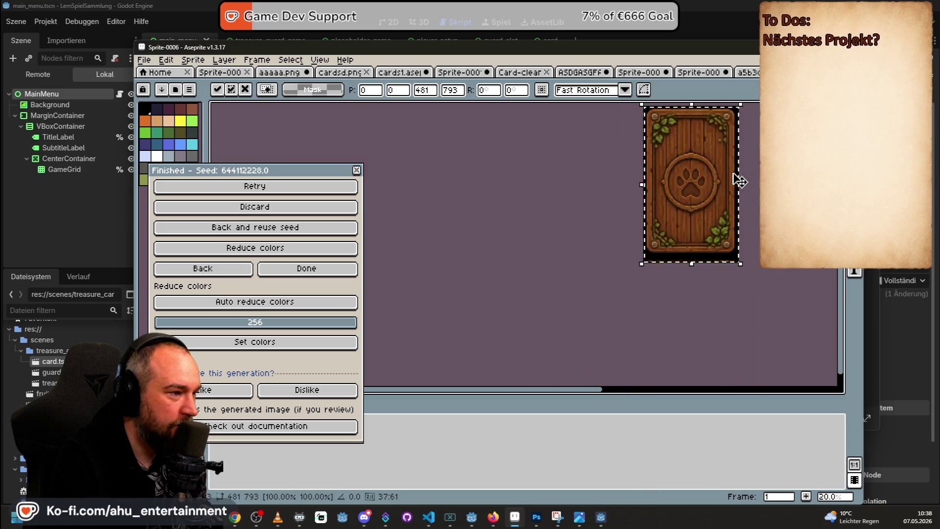
{"action": "left_click_drag", "start_coordinate": [795, 186], "coordinate": [743, 230]}
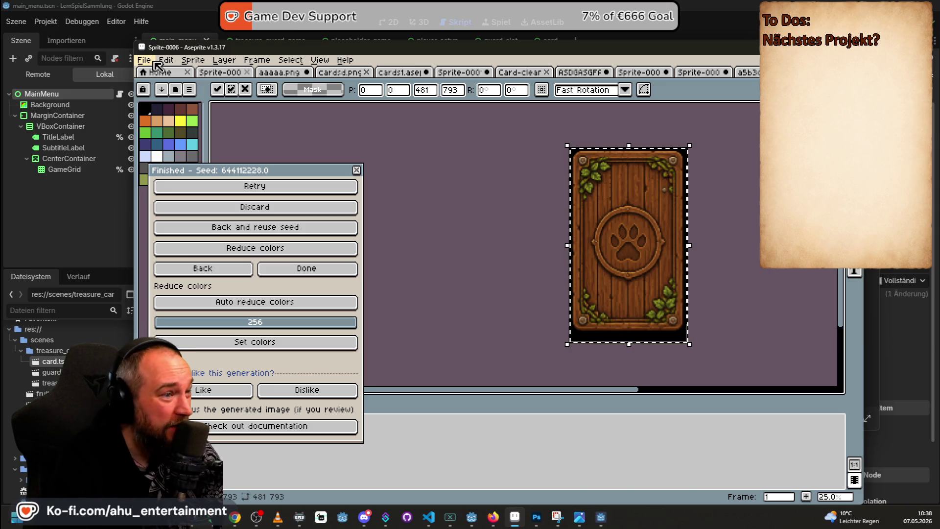
{"action": "left_click", "coordinate": [170, 62]}
{"action": "mouse_move", "coordinate": [154, 64]}
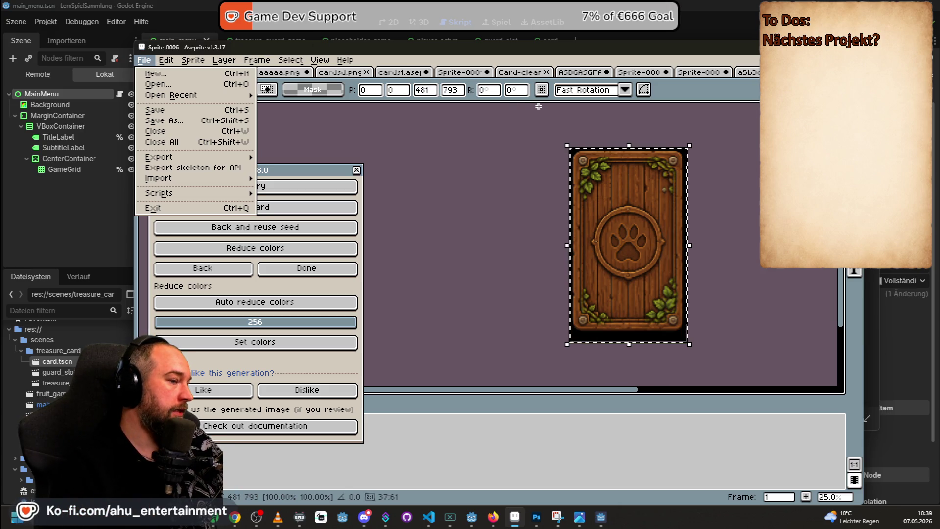
{"action": "left_click", "coordinate": [376, 149]}
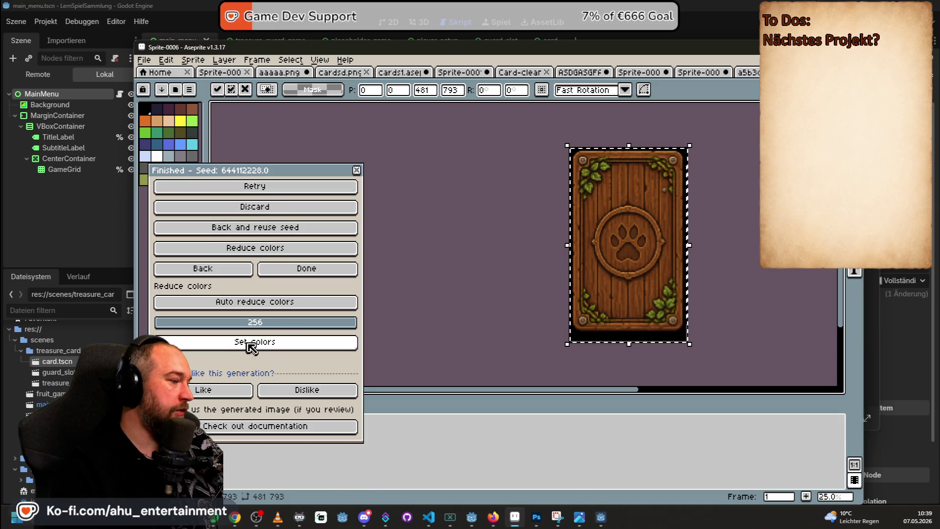
- Run PixelLab's background removal on the card and dismiss the empty-image warning
{"action": "left_click", "coordinate": [309, 267]}
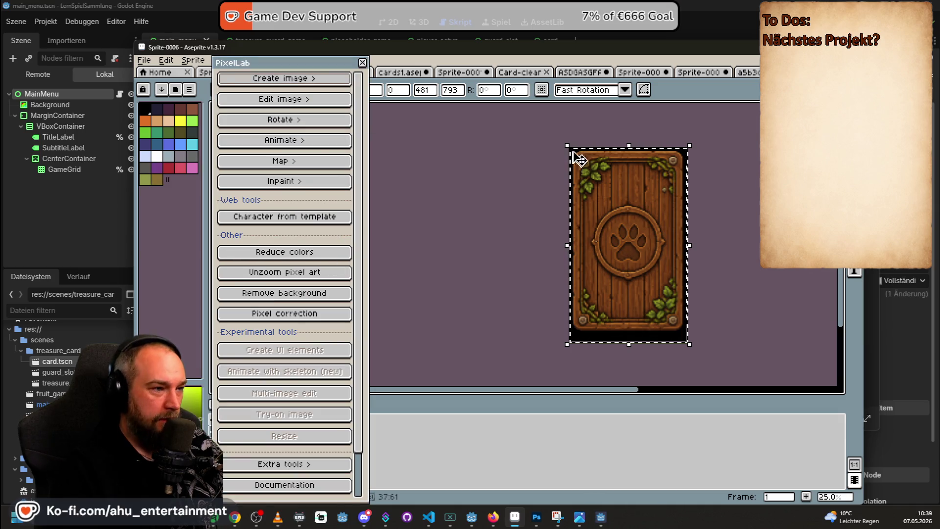
{"action": "left_click", "coordinate": [320, 294]}
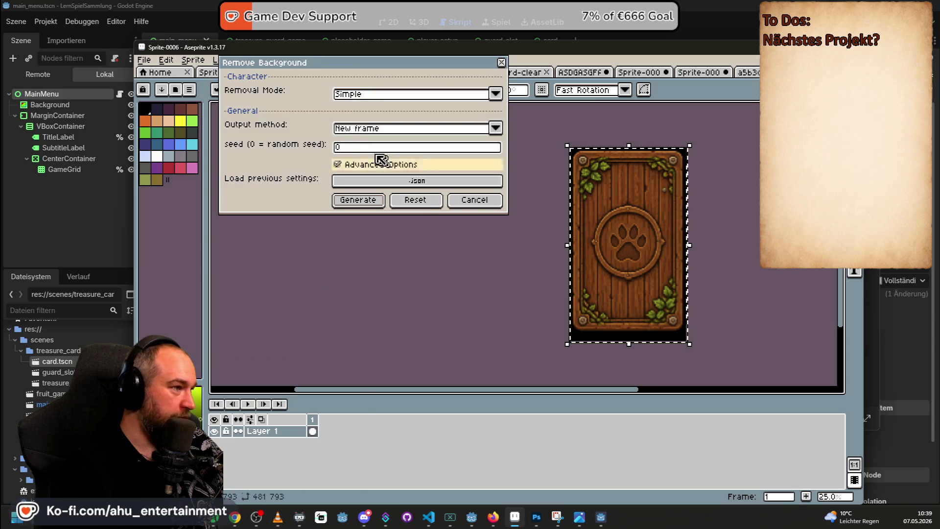
{"action": "left_click", "coordinate": [363, 203]}
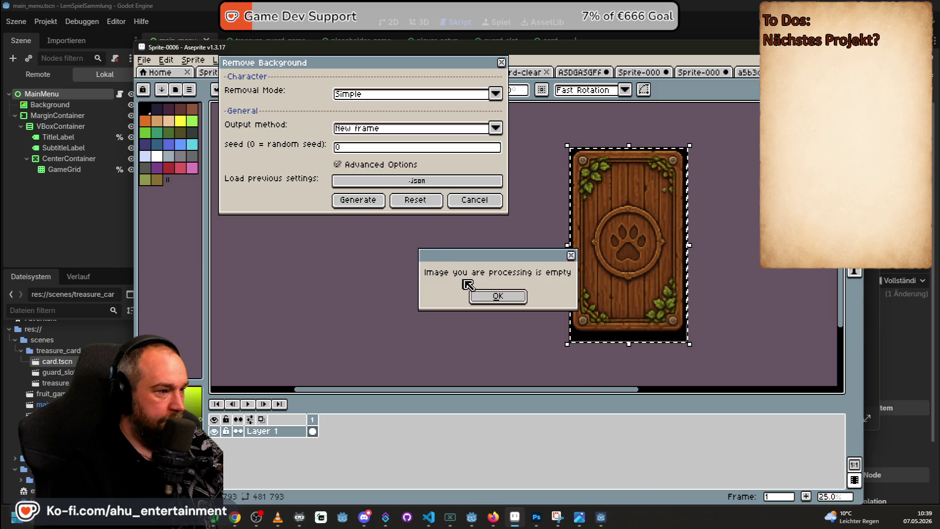
{"action": "left_click", "coordinate": [492, 296]}
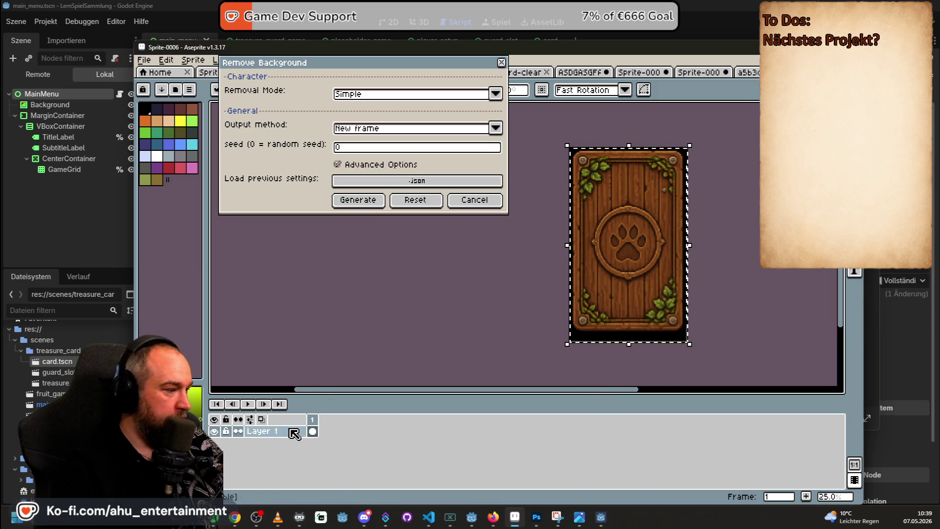
- Commit the pasted card on Layer 1, retry removal, dismiss the 400x400 error, and cancel
{"action": "left_click", "coordinate": [292, 429]}
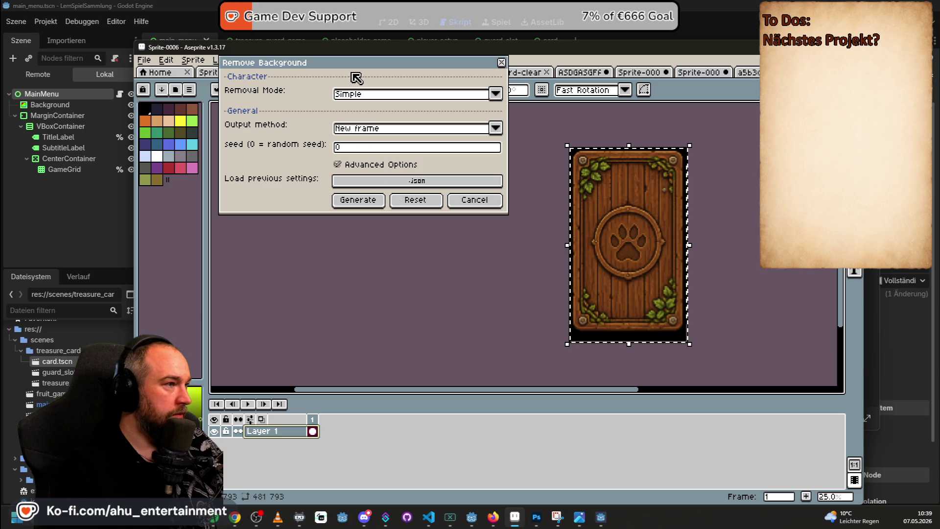
{"action": "left_click_drag", "start_coordinate": [352, 77], "coordinate": [360, 149]}
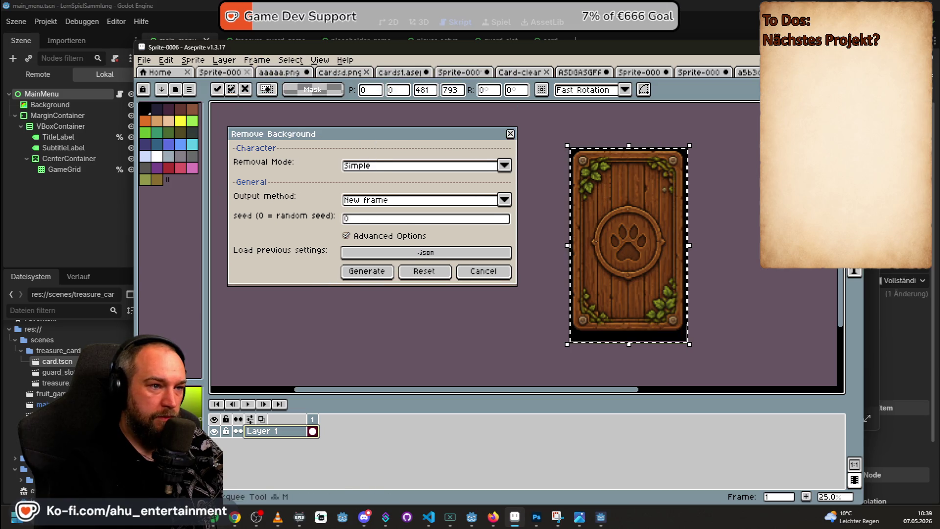
{"action": "key", "text": "Return"}
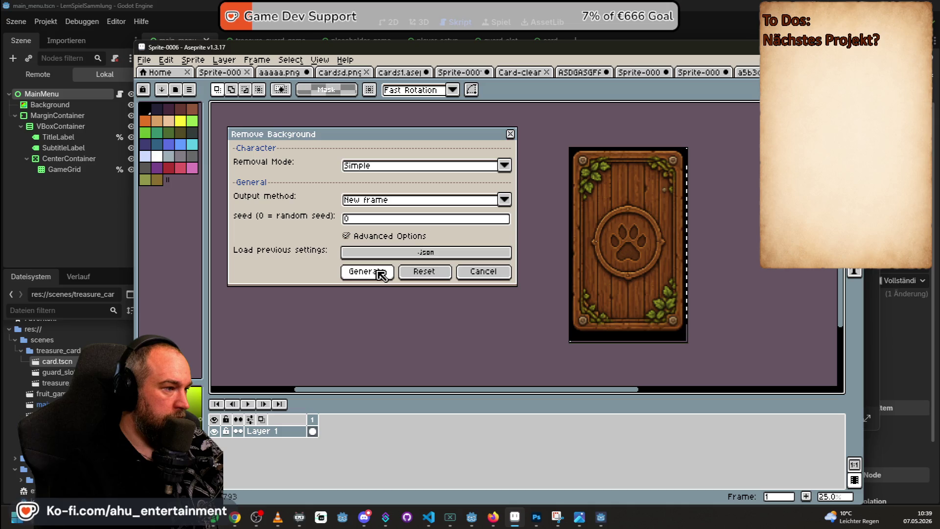
{"action": "left_click", "coordinate": [383, 272]}
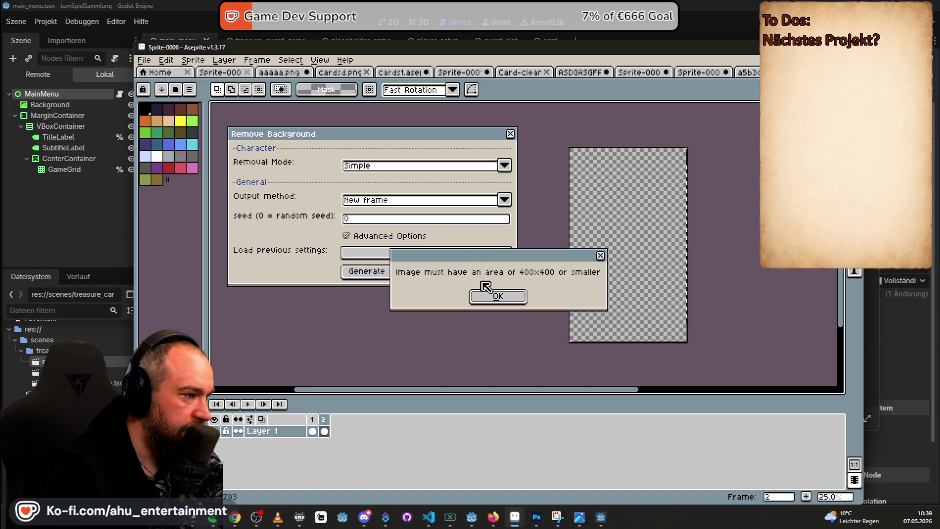
{"action": "left_click", "coordinate": [502, 297]}
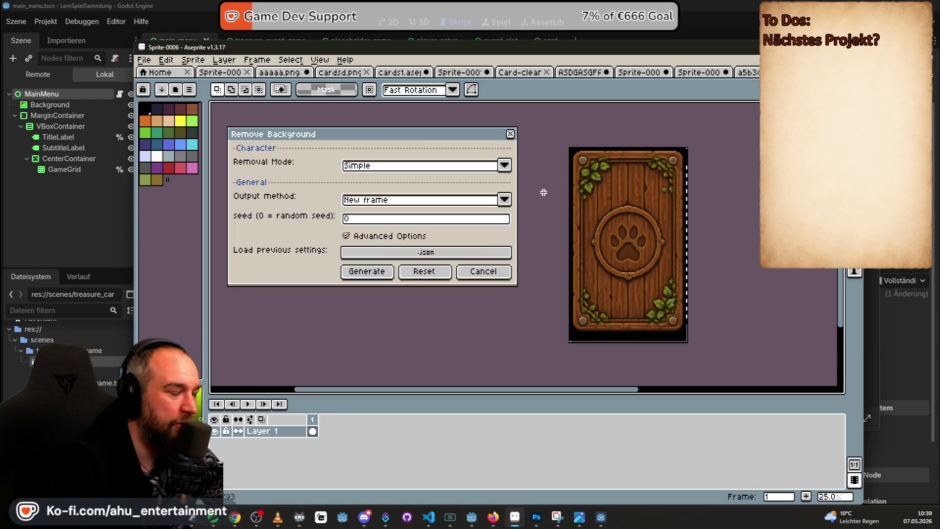
{"action": "left_click", "coordinate": [476, 274]}
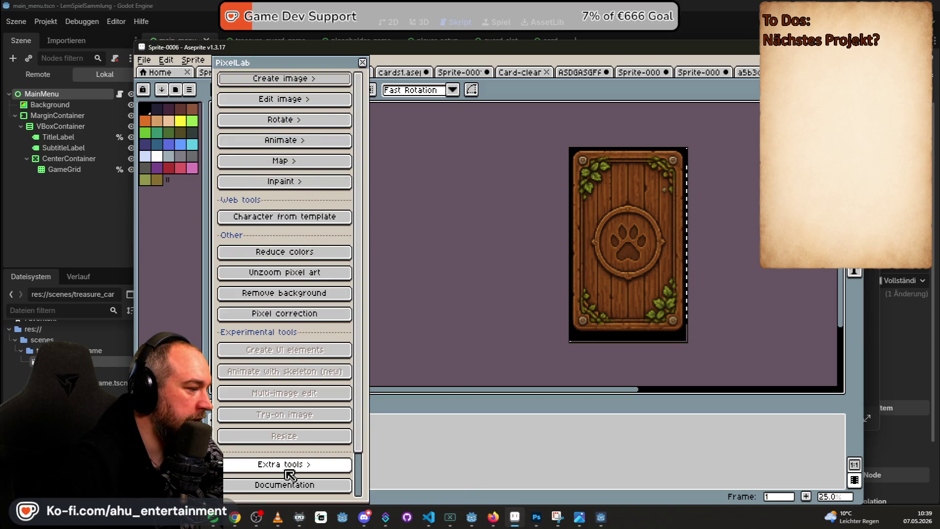
- Redraw the card with PixelLab's Image to pixel art at 152x256 and accept the result
{"action": "left_click", "coordinate": [292, 79]}
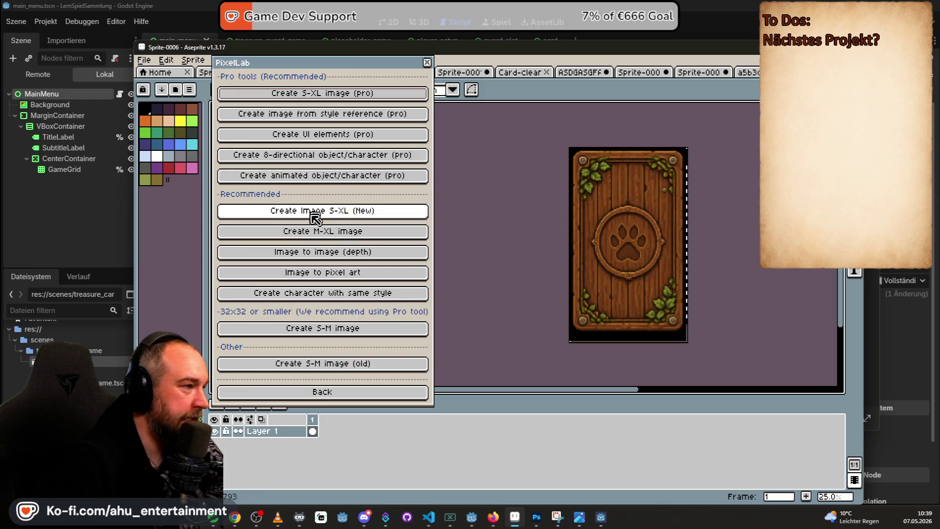
{"action": "left_click", "coordinate": [346, 273]}
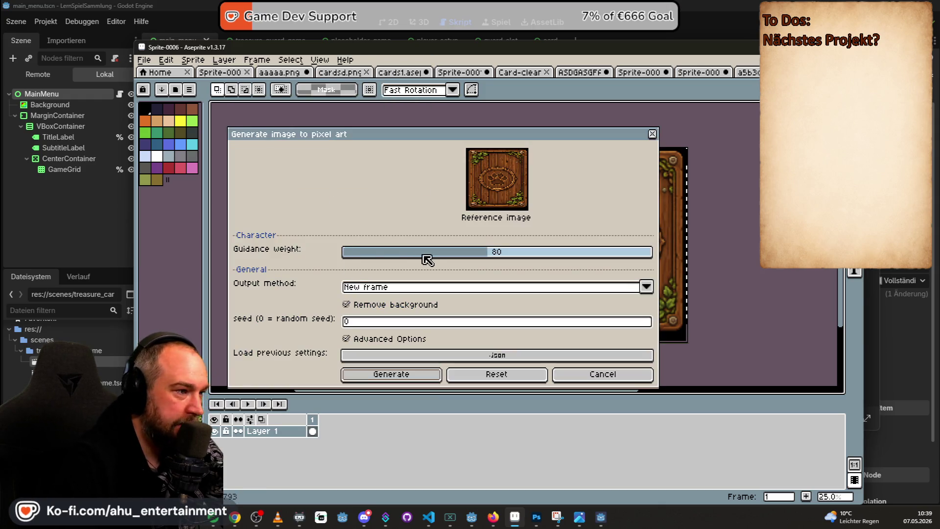
{"action": "left_click", "coordinate": [415, 380]}
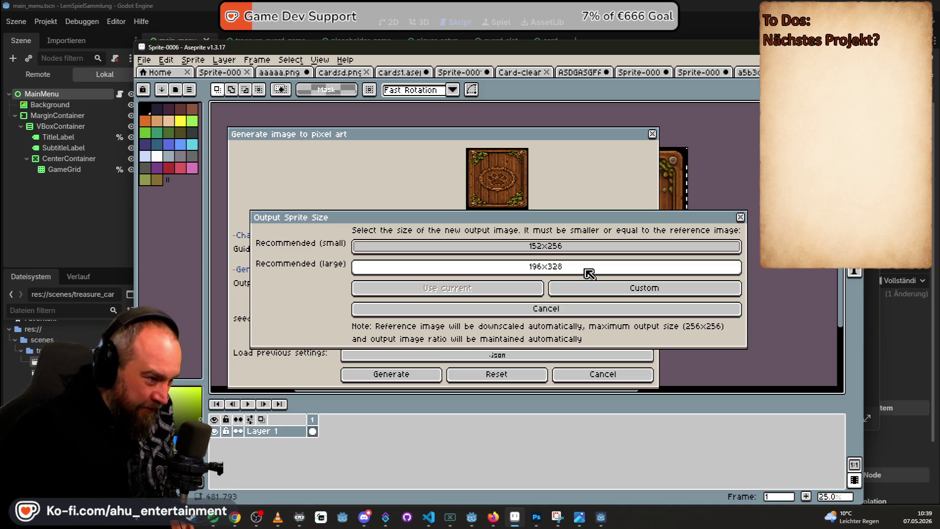
{"action": "left_click", "coordinate": [570, 247]}
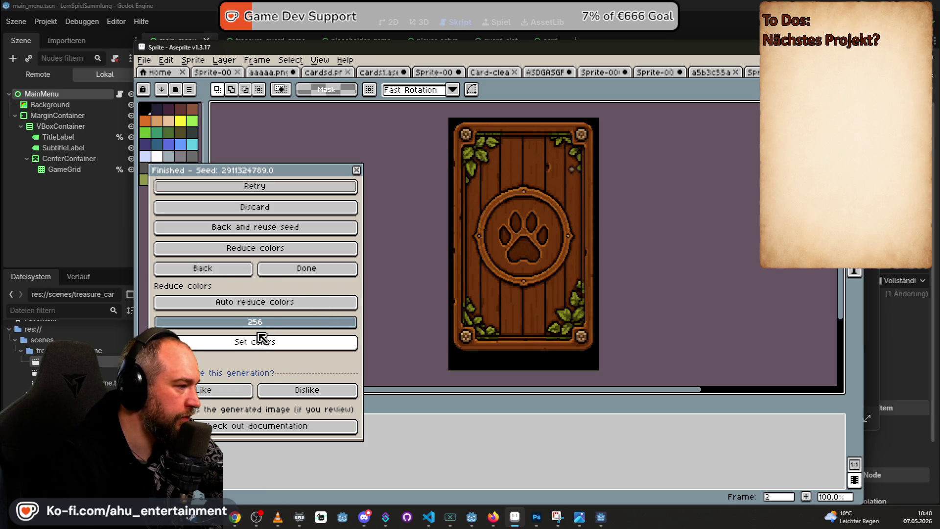
{"action": "left_click", "coordinate": [299, 270]}
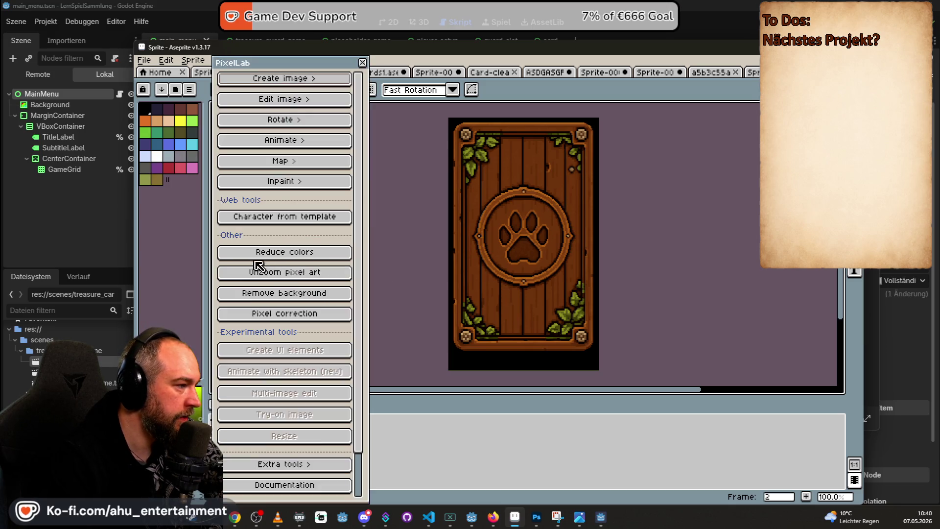
- Remove the pixel-art card's background into a new frame using Simple mode
{"action": "left_click", "coordinate": [283, 292]}
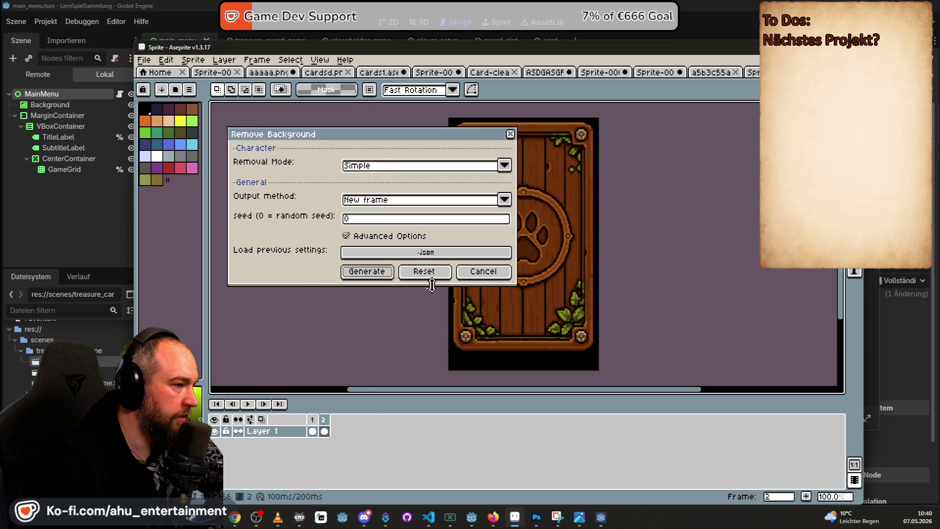
{"action": "left_click", "coordinate": [359, 272]}
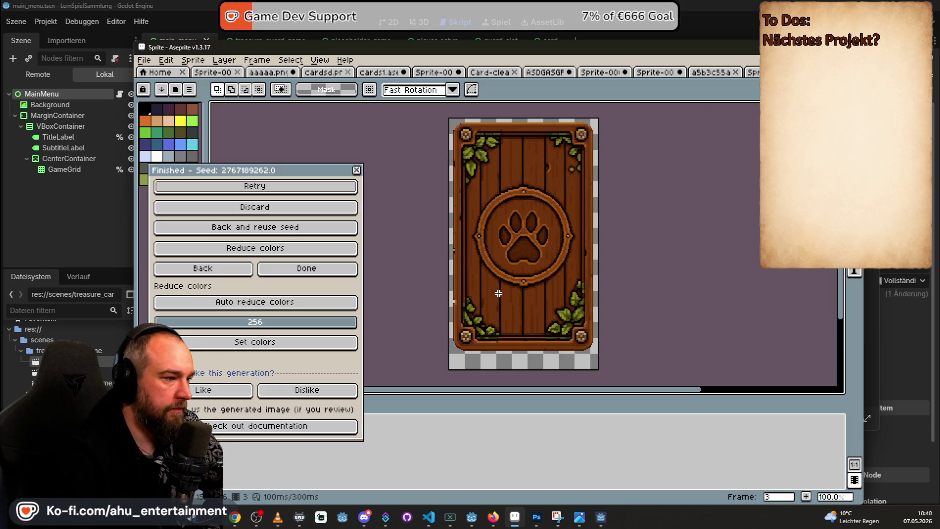
- Zoom in and compare frame 2's black background with frame 3's transparent card
{"action": "scroll", "coordinate": [499, 293], "scroll_direction": "up", "scroll_amount": 1}
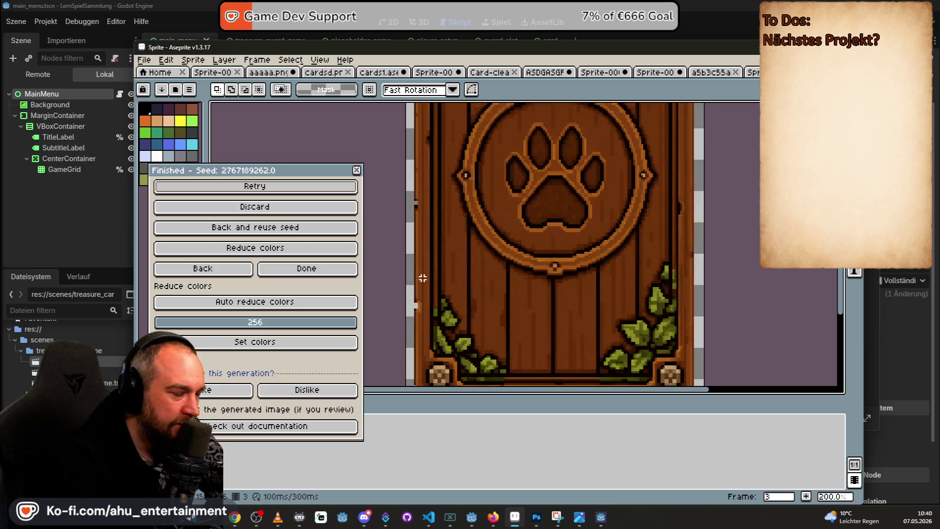
{"action": "scroll", "coordinate": [420, 330], "scroll_direction": "down", "scroll_amount": 1}
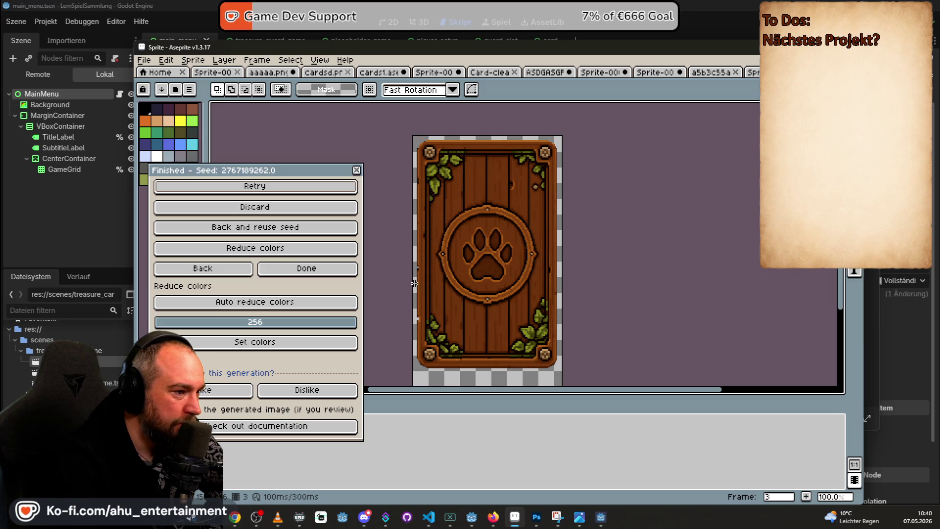
{"action": "scroll", "coordinate": [553, 276], "scroll_direction": "up", "scroll_amount": 3}
{"action": "scroll", "coordinate": [543, 258], "scroll_direction": "up", "scroll_amount": 1}
{"action": "scroll", "coordinate": [543, 216], "scroll_direction": "down", "scroll_amount": 5}
{"action": "scroll", "coordinate": [461, 266], "scroll_direction": "up", "scroll_amount": 1}
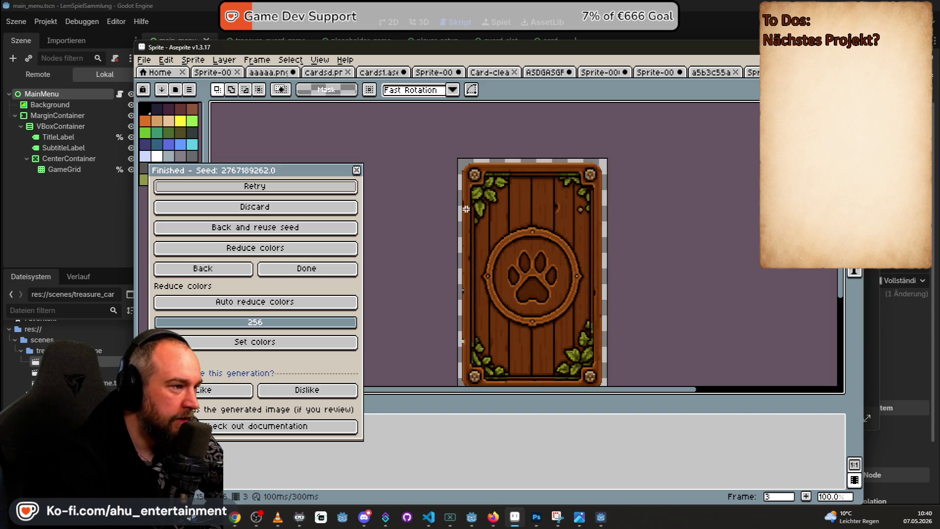
{"action": "scroll", "coordinate": [466, 214], "scroll_direction": "up", "scroll_amount": 3}
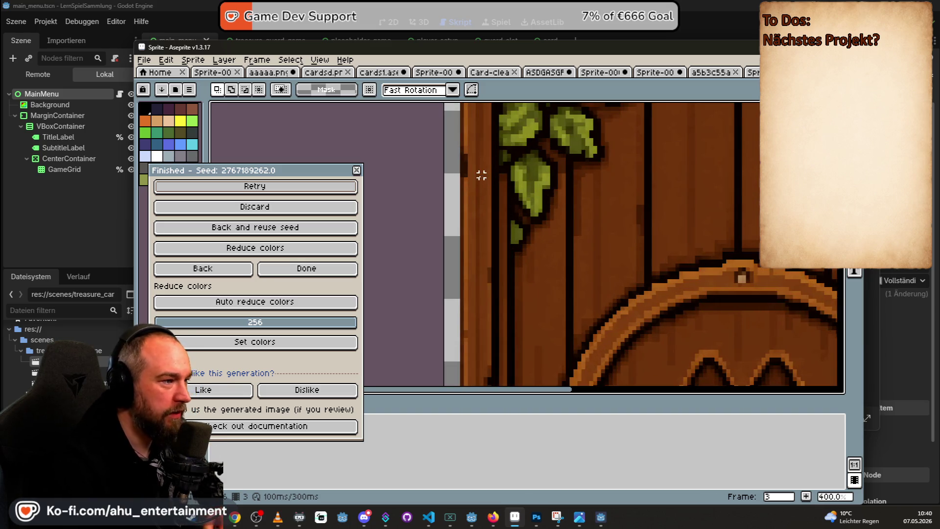
{"action": "scroll", "coordinate": [458, 202], "scroll_direction": "down", "scroll_amount": 1}
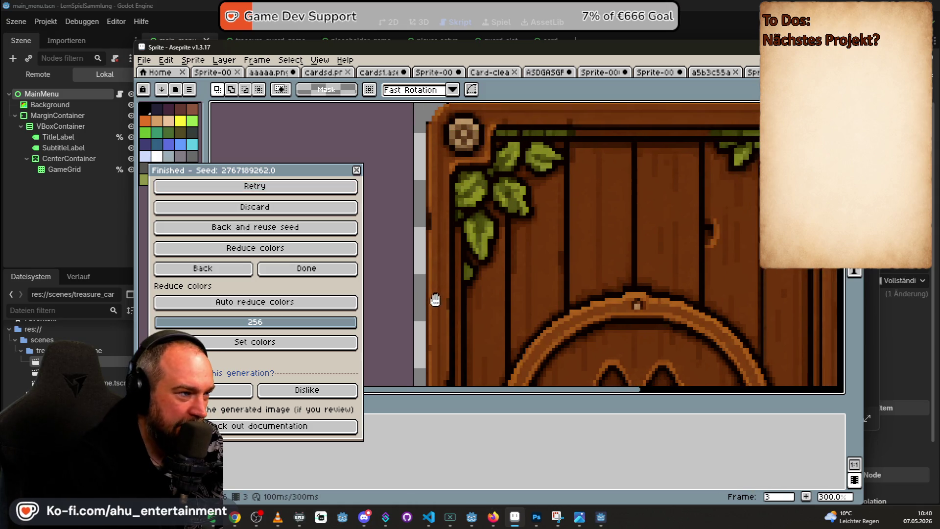
{"action": "scroll", "coordinate": [398, 206], "scroll_direction": "down", "scroll_amount": 2}
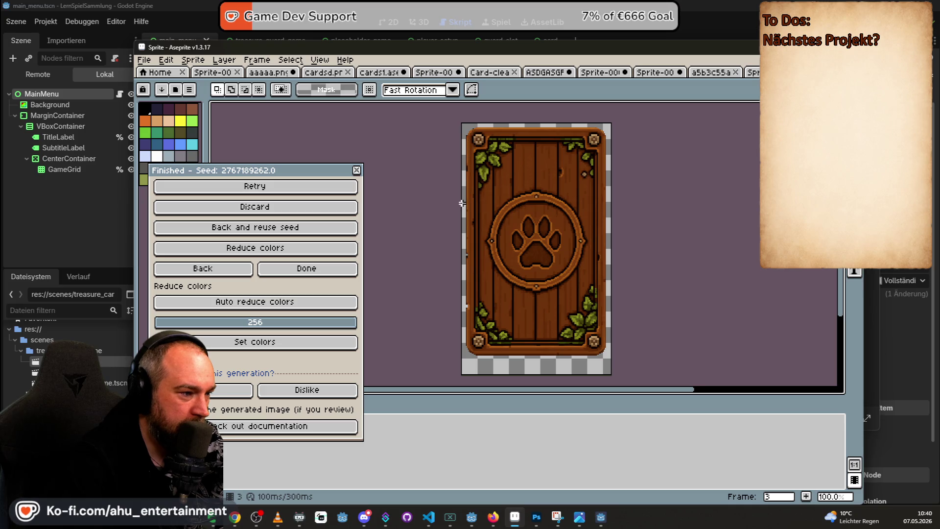
{"action": "left_click_drag", "start_coordinate": [275, 171], "coordinate": [210, 94]}
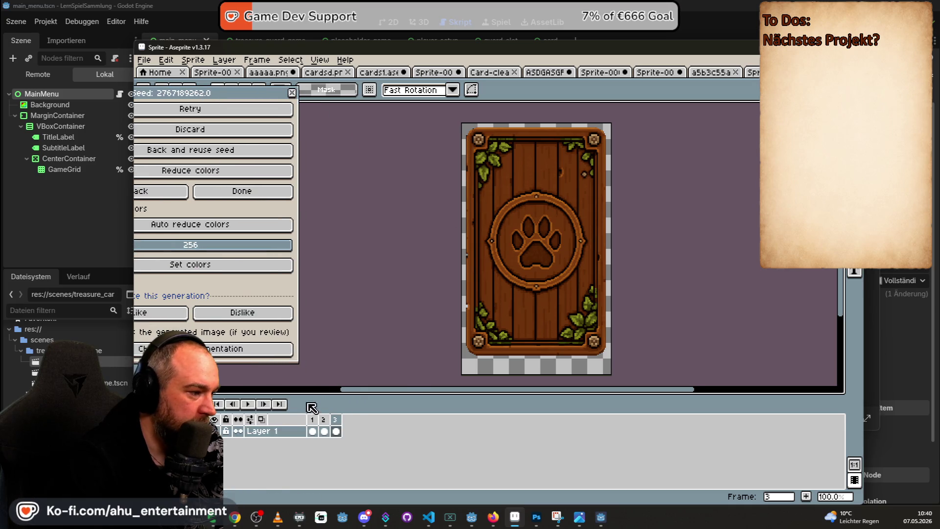
{"action": "left_click", "coordinate": [324, 425]}
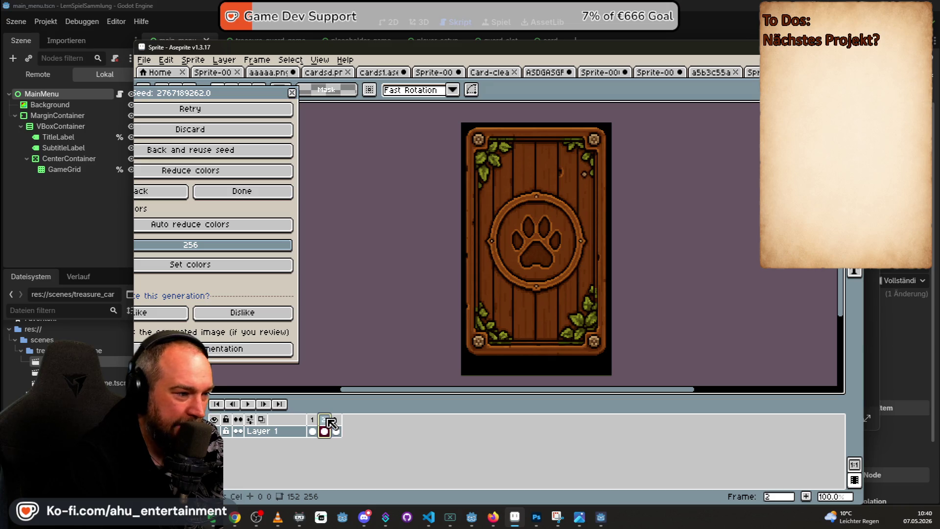
{"action": "left_click", "coordinate": [337, 421]}
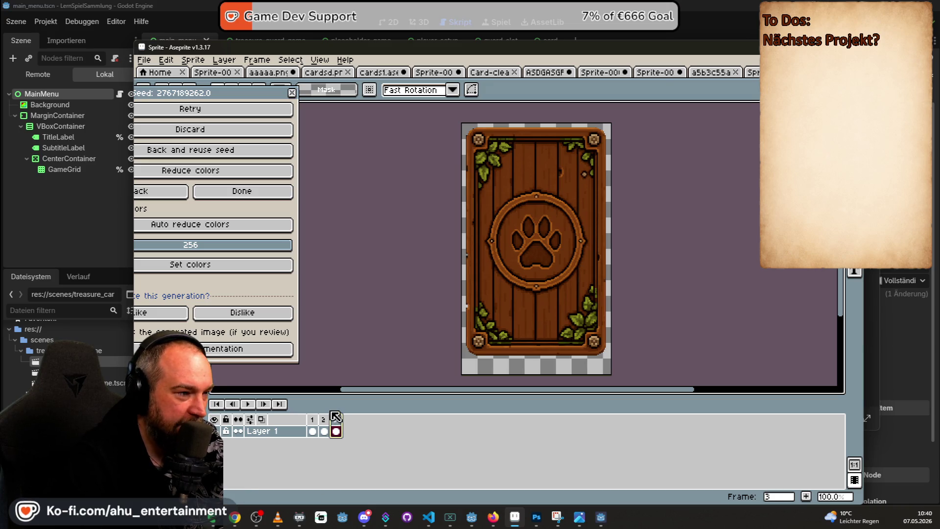
- Marquee-select the thin leftover strip running down the card's left edge
{"action": "scroll", "coordinate": [466, 277], "scroll_direction": "up", "scroll_amount": 4}
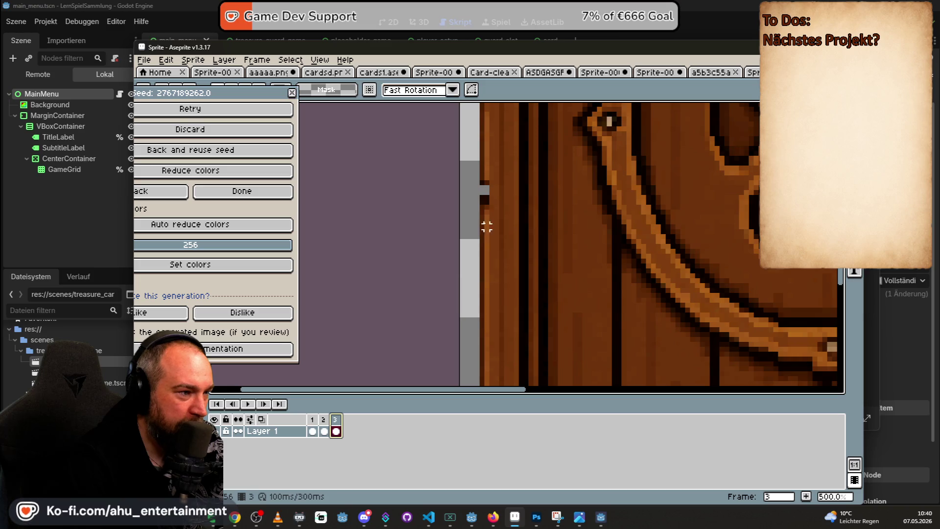
{"action": "scroll", "coordinate": [496, 154], "scroll_direction": "down", "scroll_amount": 1}
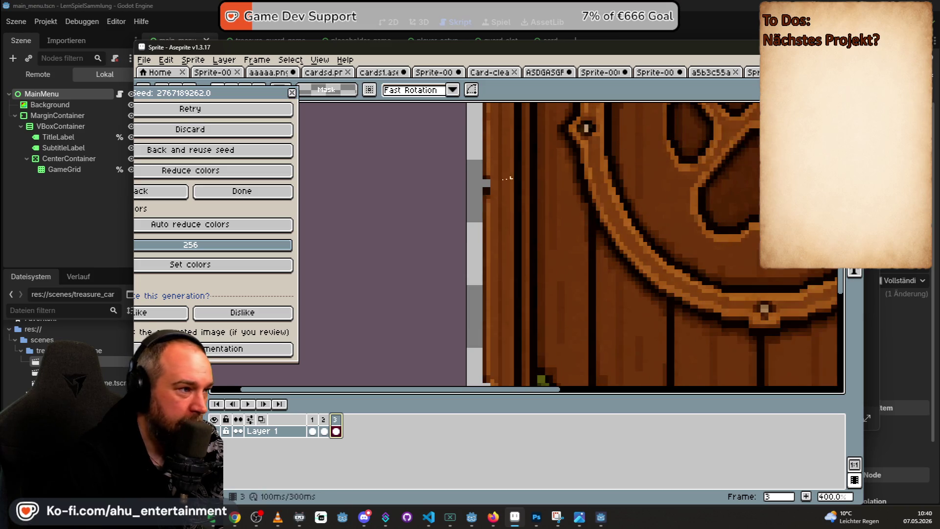
{"action": "scroll", "coordinate": [483, 220], "scroll_direction": "down", "scroll_amount": 1}
{"action": "scroll", "coordinate": [483, 221], "scroll_direction": "up", "scroll_amount": 1}
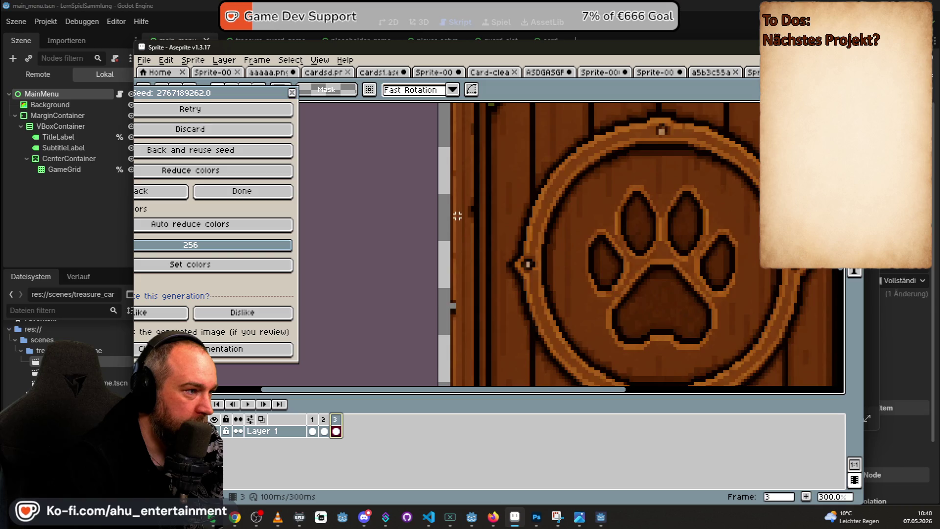
{"action": "scroll", "coordinate": [447, 212], "scroll_direction": "up", "scroll_amount": 3}
{"action": "scroll", "coordinate": [441, 244], "scroll_direction": "up", "scroll_amount": 3}
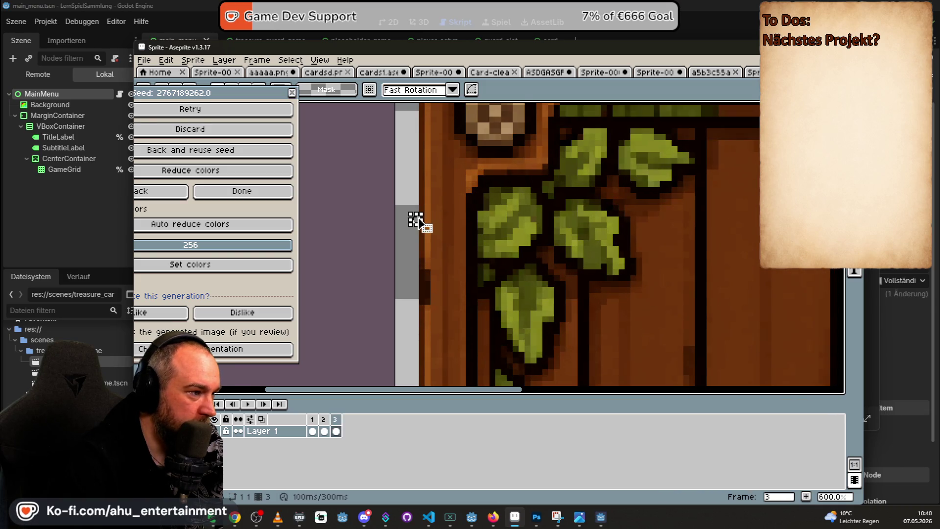
{"action": "mouse_move", "coordinate": [421, 178]}
{"action": "left_mouse_down"}
{"action": "mouse_move", "coordinate": [442, 210]}
{"action": "mouse_move", "coordinate": [456, 208]}
{"action": "left_mouse_up"}
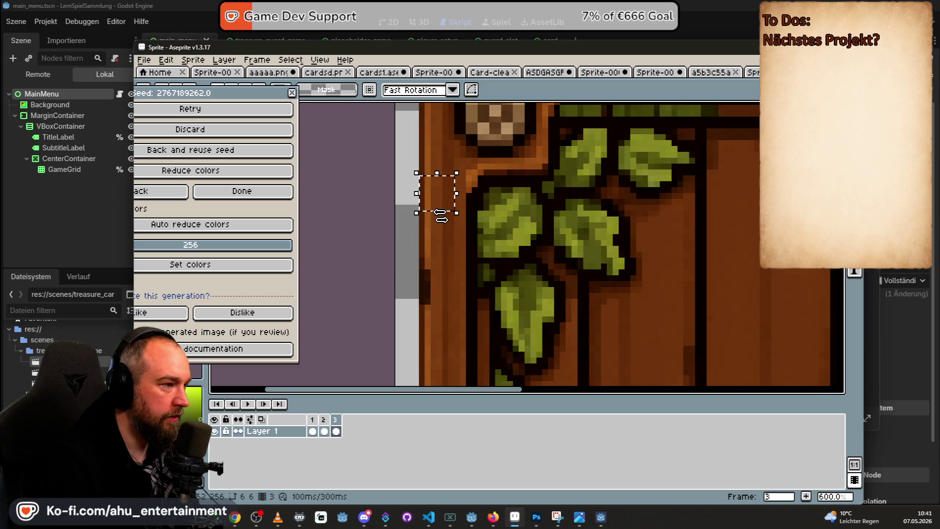
{"action": "scroll", "coordinate": [441, 218], "scroll_direction": "down", "scroll_amount": 4}
{"action": "mouse_move", "coordinate": [442, 227]}
{"action": "left_mouse_down"}
{"action": "mouse_move", "coordinate": [447, 330]}
{"action": "mouse_move", "coordinate": [472, 153]}
{"action": "mouse_move", "coordinate": [434, 319]}
{"action": "mouse_move", "coordinate": [461, 204]}
{"action": "mouse_move", "coordinate": [436, 218]}
{"action": "mouse_move", "coordinate": [446, 298]}
{"action": "mouse_move", "coordinate": [438, 317]}
{"action": "left_mouse_up"}
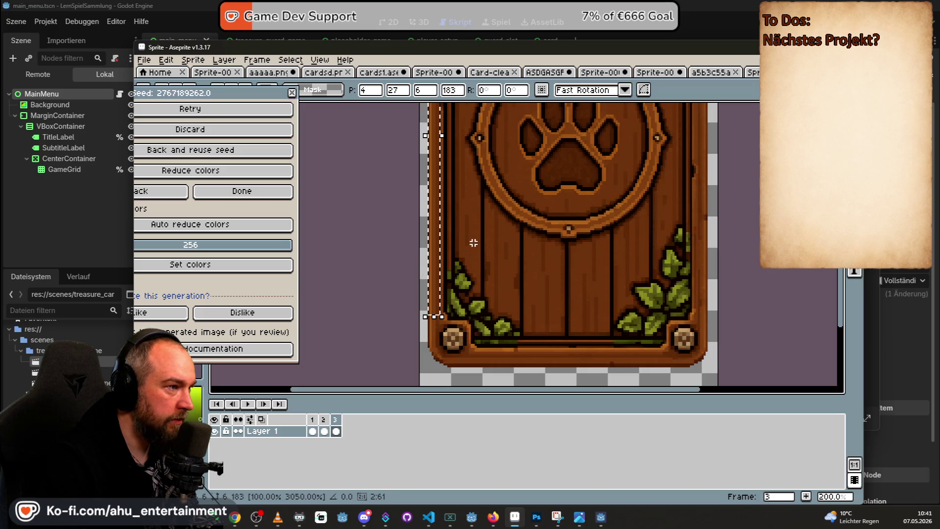
{"action": "key", "text": "Return"}
{"action": "scroll", "coordinate": [480, 245], "scroll_direction": "down", "scroll_amount": 3}
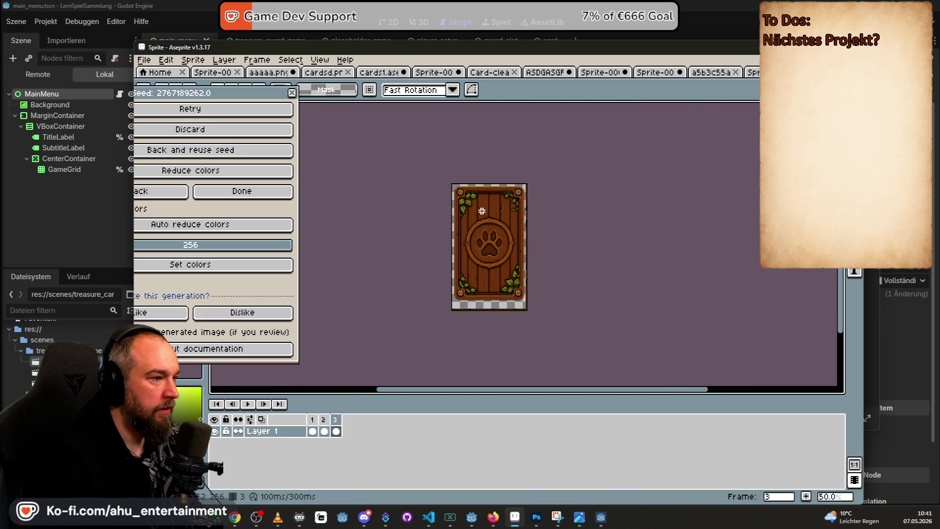
- Make trial strip selections along the card's edges, reposition the card, then deselect
{"action": "scroll", "coordinate": [477, 213], "scroll_direction": "up", "scroll_amount": 1}
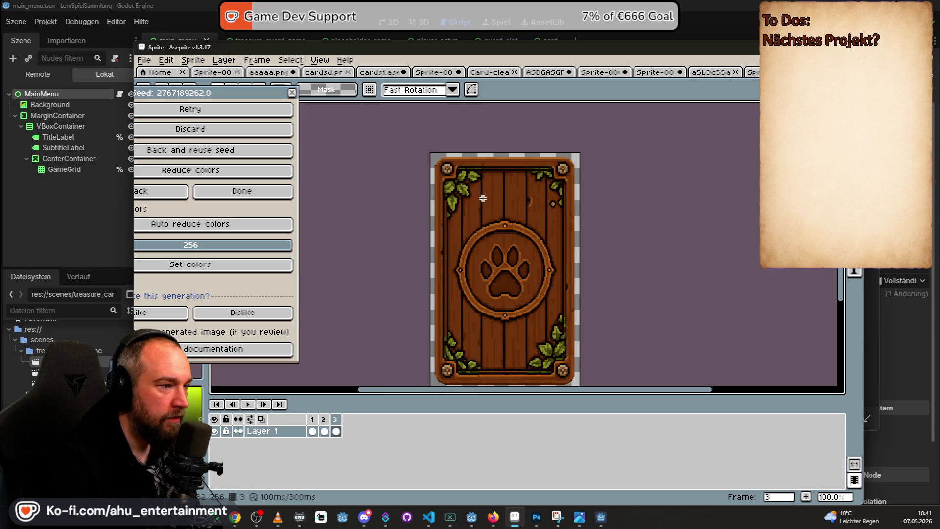
{"action": "scroll", "coordinate": [577, 218], "scroll_direction": "up", "scroll_amount": 1}
{"action": "scroll", "coordinate": [520, 231], "scroll_direction": "up", "scroll_amount": 1}
{"action": "scroll", "coordinate": [531, 216], "scroll_direction": "up", "scroll_amount": 1}
{"action": "scroll", "coordinate": [531, 215], "scroll_direction": "up", "scroll_amount": 3}
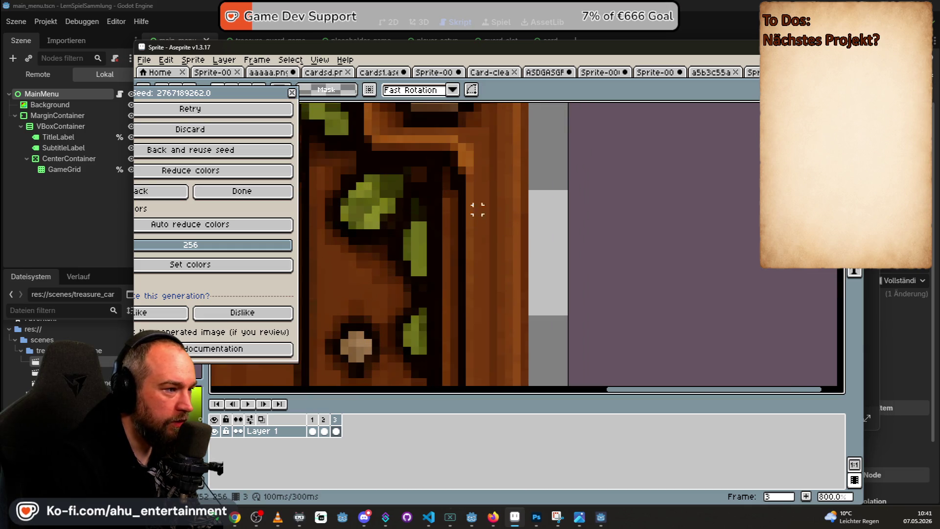
{"action": "mouse_move", "coordinate": [489, 201]}
{"action": "left_mouse_down"}
{"action": "mouse_move", "coordinate": [535, 216]}
{"action": "mouse_move", "coordinate": [524, 206]}
{"action": "mouse_move", "coordinate": [538, 223]}
{"action": "left_mouse_up"}
{"action": "scroll", "coordinate": [524, 234], "scroll_direction": "down", "scroll_amount": 1}
{"action": "scroll", "coordinate": [504, 240], "scroll_direction": "up", "scroll_amount": 3}
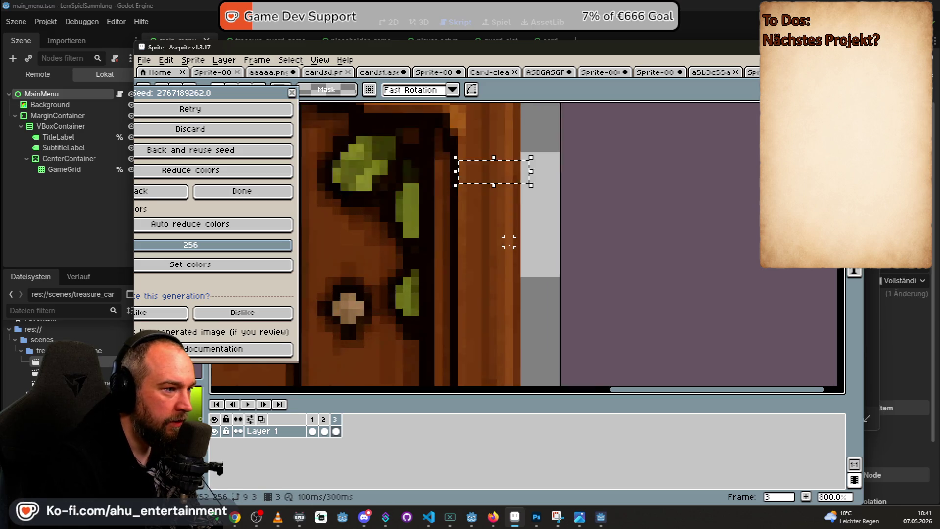
{"action": "left_click", "coordinate": [480, 248]}
{"action": "left_click_drag", "start_coordinate": [432, 166], "coordinate": [513, 165]}
{"action": "scroll", "coordinate": [490, 196], "scroll_direction": "down", "scroll_amount": 5}
{"action": "mouse_move", "coordinate": [493, 243]}
{"action": "left_mouse_down"}
{"action": "mouse_move", "coordinate": [494, 146]}
{"action": "mouse_move", "coordinate": [498, 336]}
{"action": "mouse_move", "coordinate": [491, 186]}
{"action": "mouse_move", "coordinate": [505, 216]}
{"action": "mouse_move", "coordinate": [499, 357]}
{"action": "mouse_move", "coordinate": [500, 328]}
{"action": "left_mouse_up"}
{"action": "scroll", "coordinate": [510, 264], "scroll_direction": "down", "scroll_amount": 4}
{"action": "scroll", "coordinate": [556, 168], "scroll_direction": "up", "scroll_amount": 5}
{"action": "key", "text": "ctrl+d"}
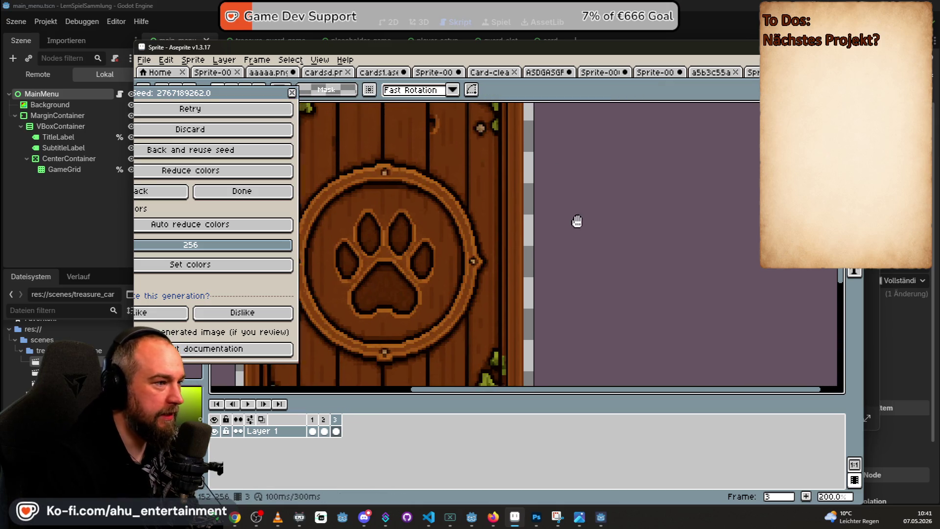
{"action": "scroll", "coordinate": [572, 218], "scroll_direction": "down", "scroll_amount": 5}
{"action": "scroll", "coordinate": [594, 195], "scroll_direction": "up", "scroll_amount": 2}
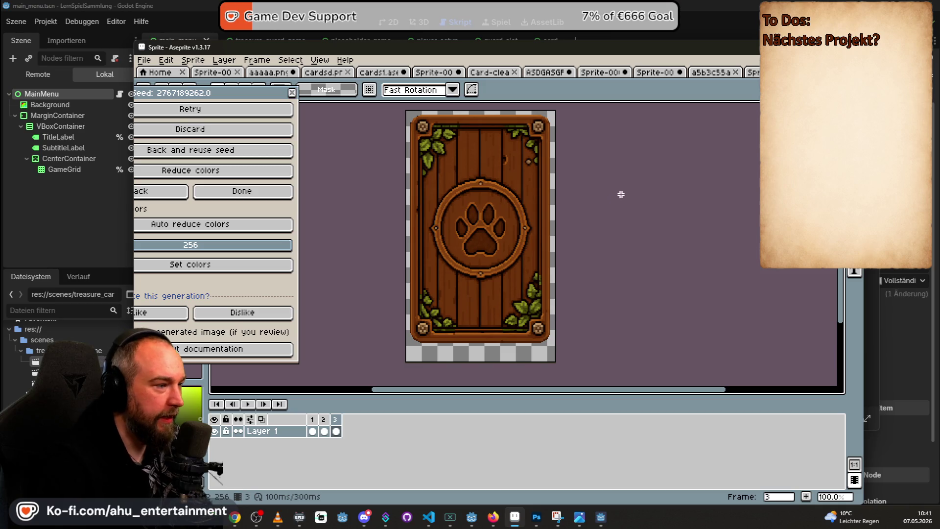
{"action": "scroll", "coordinate": [432, 196], "scroll_direction": "up", "scroll_amount": 5}
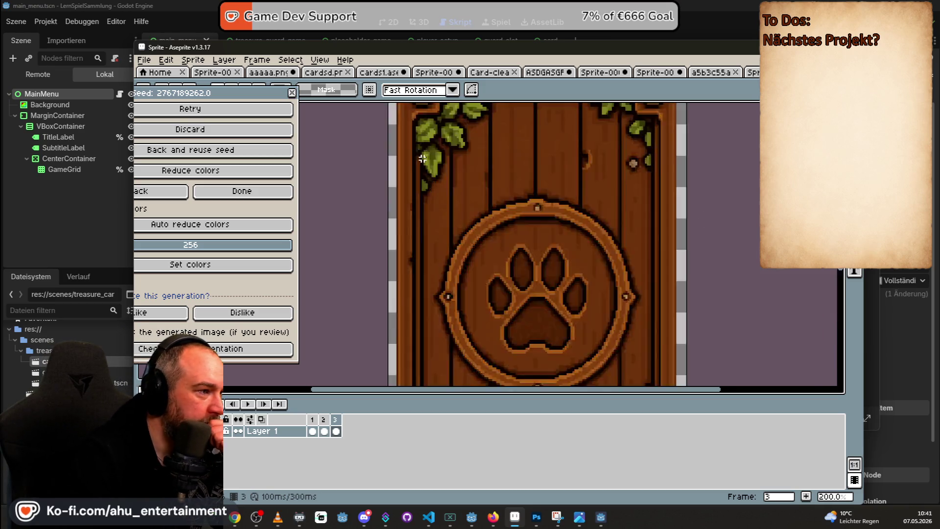
{"action": "scroll", "coordinate": [442, 162], "scroll_direction": "up", "scroll_amount": 3}
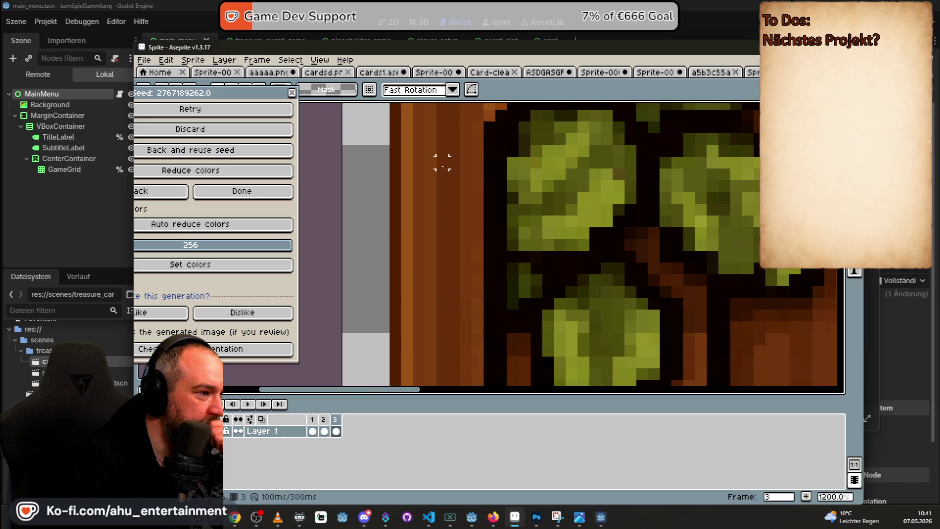
{"action": "scroll", "coordinate": [477, 244], "scroll_direction": "down", "scroll_amount": 5}
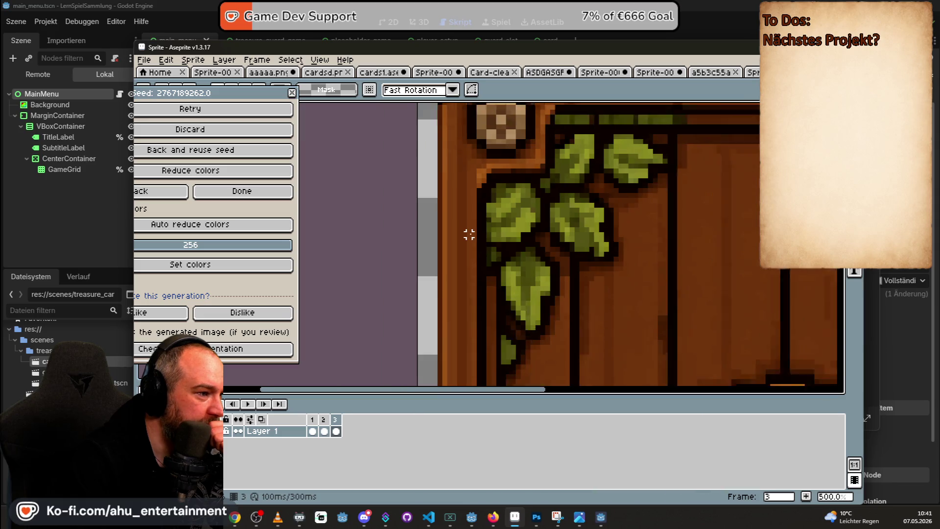
{"action": "scroll", "coordinate": [460, 188], "scroll_direction": "down", "scroll_amount": 3}
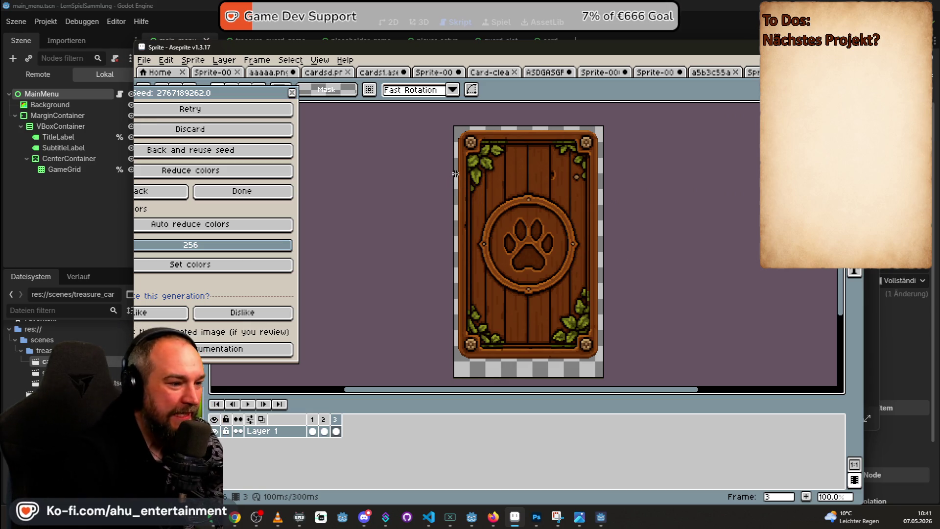
{"action": "scroll", "coordinate": [456, 249], "scroll_direction": "up", "scroll_amount": 3}
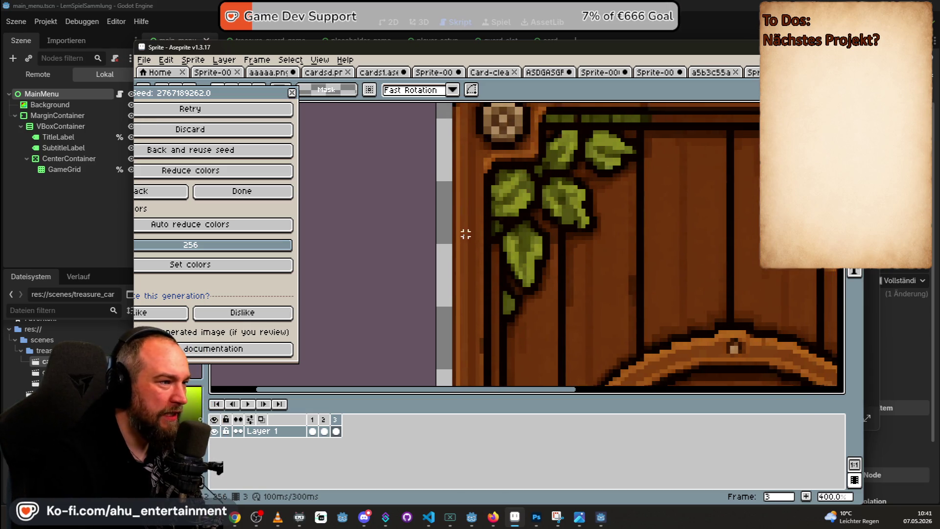
{"action": "scroll", "coordinate": [459, 232], "scroll_direction": "up", "scroll_amount": 1}
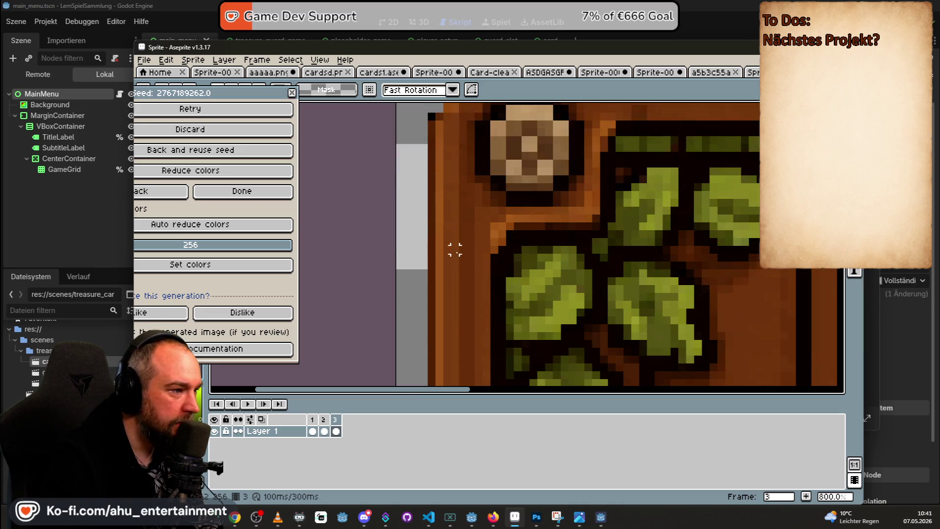
- Stretch a small left-rim slice down the card's full left border and commit it
{"action": "mouse_move", "coordinate": [430, 226]}
{"action": "left_mouse_down"}
{"action": "mouse_move", "coordinate": [497, 225]}
{"action": "mouse_move", "coordinate": [488, 237]}
{"action": "mouse_move", "coordinate": [456, 216]}
{"action": "mouse_move", "coordinate": [447, 177]}
{"action": "mouse_move", "coordinate": [457, 188]}
{"action": "left_mouse_up"}
{"action": "scroll", "coordinate": [467, 254], "scroll_direction": "down", "scroll_amount": 5}
{"action": "scroll", "coordinate": [456, 189], "scroll_direction": "down", "scroll_amount": 1}
{"action": "left_click_drag", "start_coordinate": [458, 134], "coordinate": [461, 313]}
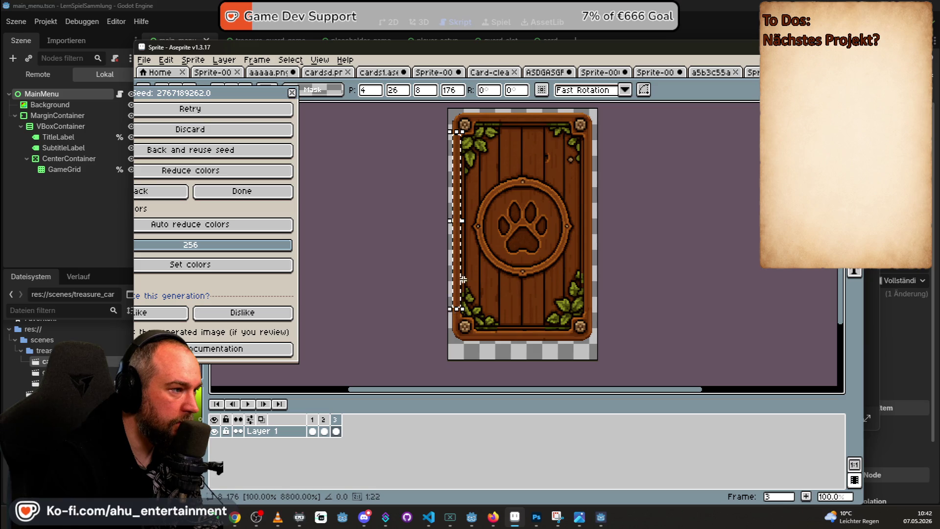
{"action": "key", "text": "Return"}
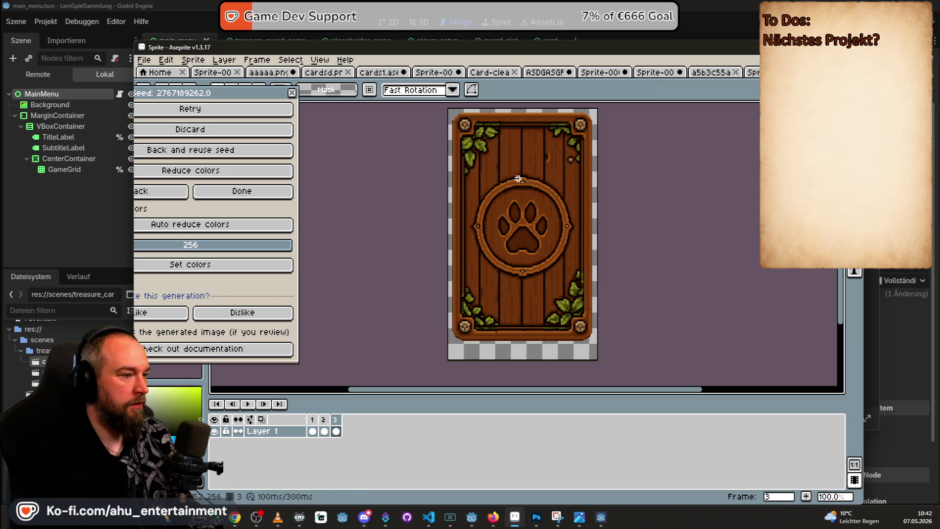
- Stretch a thin bottom-border slice across the whole bottom edge, place it, and deselect
{"action": "scroll", "coordinate": [463, 321], "scroll_direction": "up", "scroll_amount": 5}
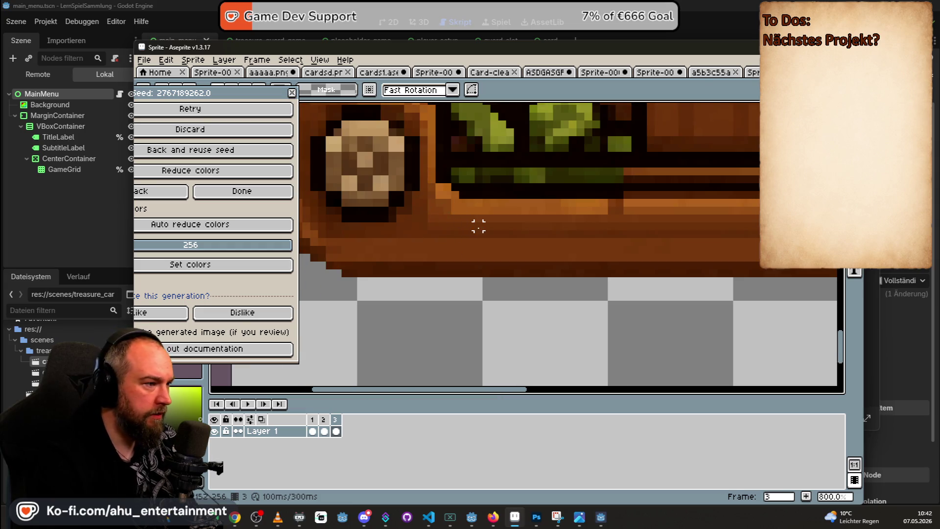
{"action": "left_click_drag", "start_coordinate": [462, 204], "coordinate": [462, 272]}
{"action": "scroll", "coordinate": [515, 222], "scroll_direction": "down", "scroll_amount": 2}
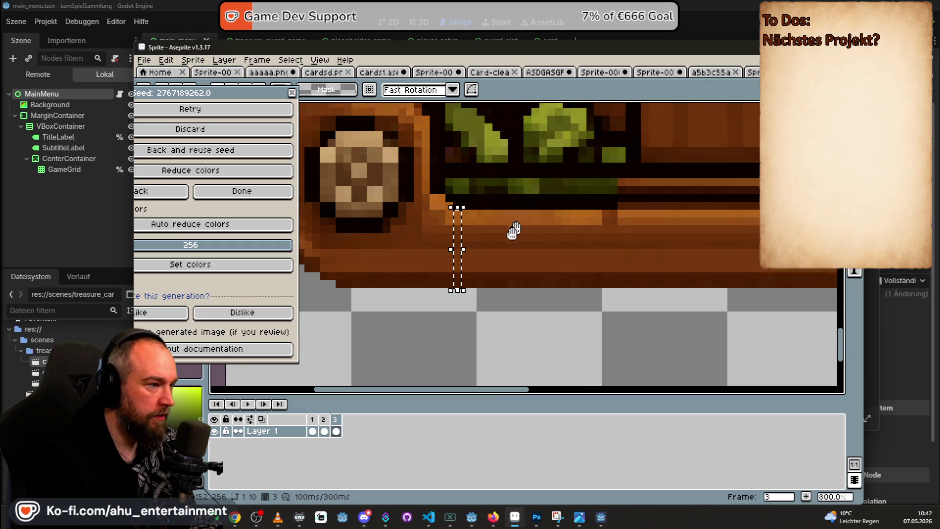
{"action": "scroll", "coordinate": [442, 265], "scroll_direction": "down", "scroll_amount": 2}
{"action": "mouse_move", "coordinate": [420, 276]}
{"action": "left_mouse_down"}
{"action": "mouse_move", "coordinate": [688, 295]}
{"action": "mouse_move", "coordinate": [709, 288]}
{"action": "left_mouse_up"}
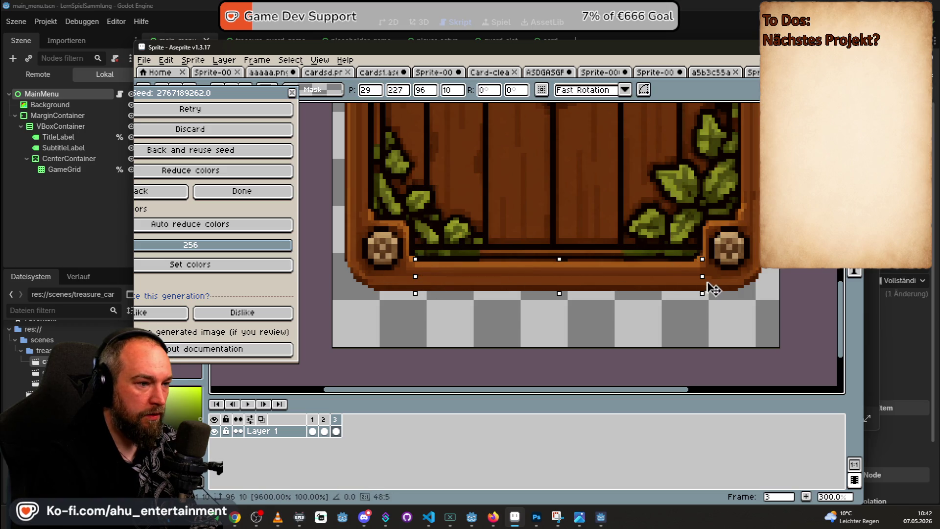
{"action": "left_click", "coordinate": [660, 226]}
{"action": "key", "text": "ctrl+d"}
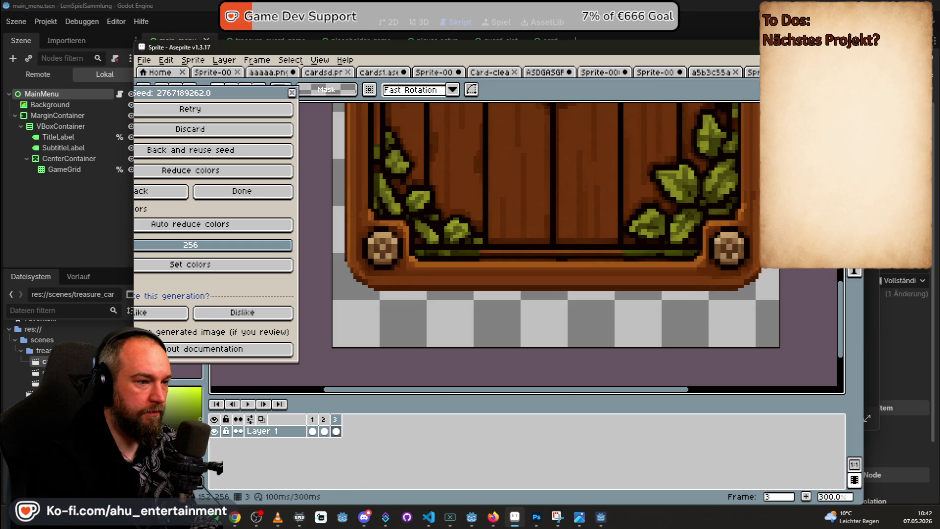
{"action": "scroll", "coordinate": [707, 184], "scroll_direction": "down", "scroll_amount": 1}
{"action": "scroll", "coordinate": [631, 206], "scroll_direction": "down", "scroll_amount": 2}
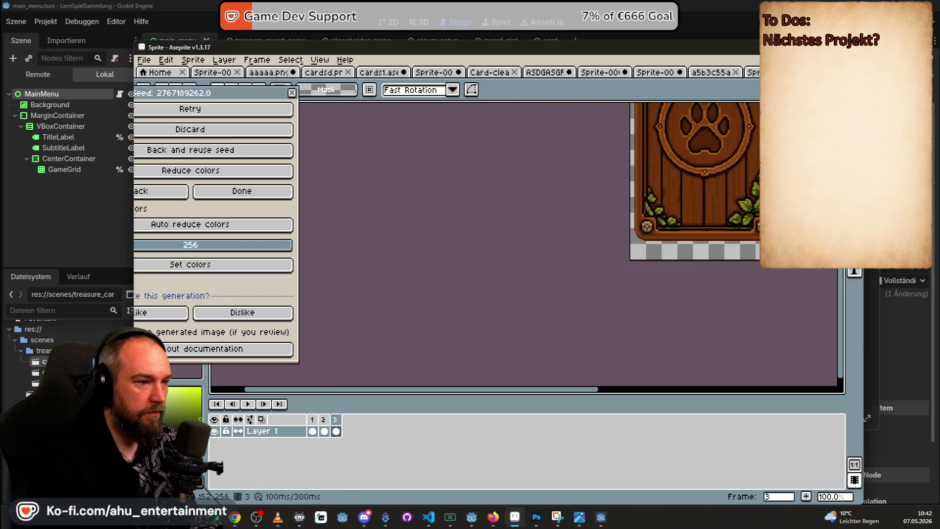
{"action": "scroll", "coordinate": [616, 188], "scroll_direction": "up", "scroll_amount": 3}
- Stretch a top-border slice into a 99 × 9 strip between the corner bosses
{"action": "left_click_drag", "start_coordinate": [621, 181], "coordinate": [529, 184]}
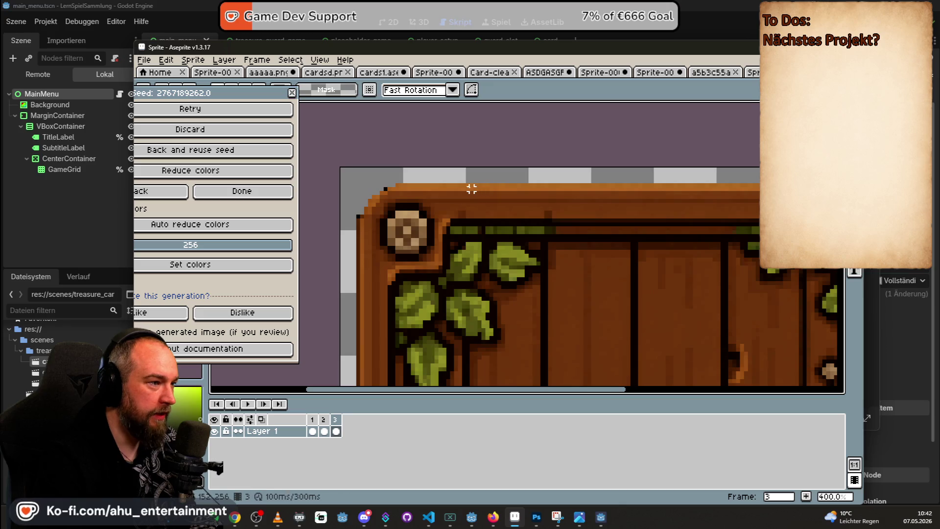
{"action": "scroll", "coordinate": [468, 185], "scroll_direction": "up", "scroll_amount": 1}
{"action": "left_click_drag", "start_coordinate": [451, 185], "coordinate": [452, 188]}
{"action": "left_click_drag", "start_coordinate": [452, 223], "coordinate": [452, 222]}
{"action": "scroll", "coordinate": [435, 206], "scroll_direction": "down", "scroll_amount": 2}
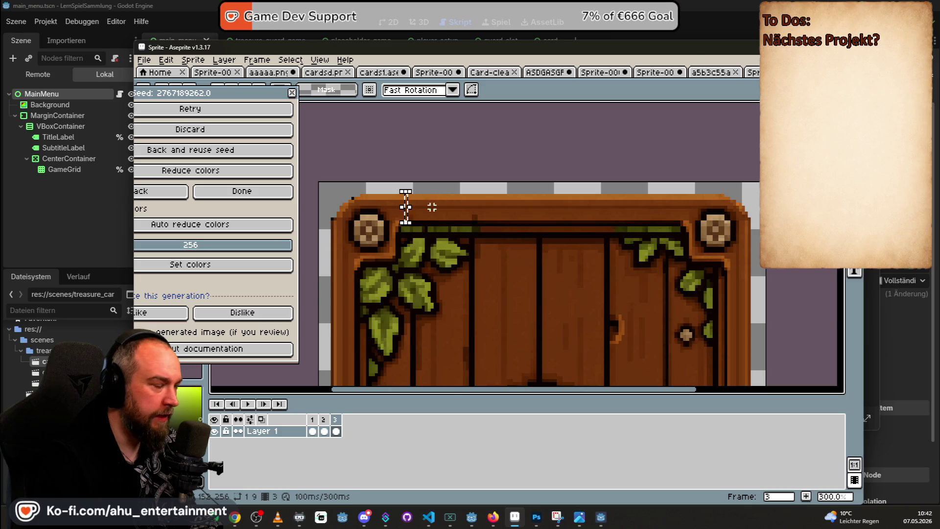
{"action": "left_click_drag", "start_coordinate": [409, 204], "coordinate": [694, 209]}
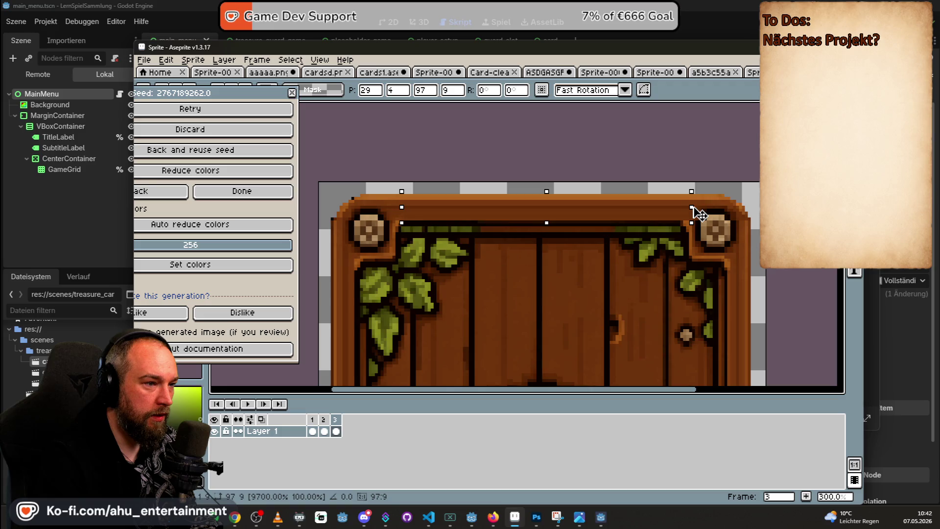
{"action": "left_click_drag", "start_coordinate": [402, 208], "coordinate": [394, 209]}
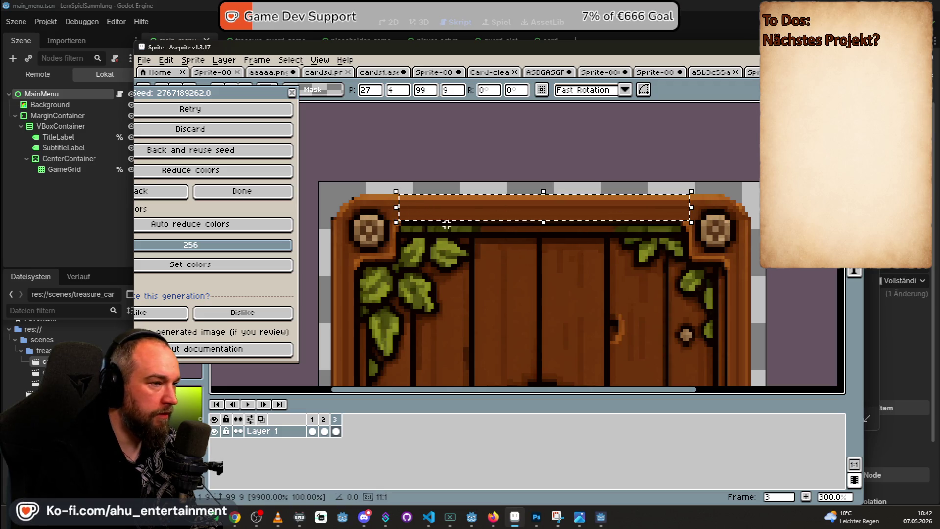
{"action": "key", "text": "Return"}
{"action": "scroll", "coordinate": [618, 261], "scroll_direction": "down", "scroll_amount": 2}
{"action": "scroll", "coordinate": [618, 261], "scroll_direction": "down", "scroll_amount": 1}
{"action": "scroll", "coordinate": [627, 308], "scroll_direction": "up", "scroll_amount": 1}
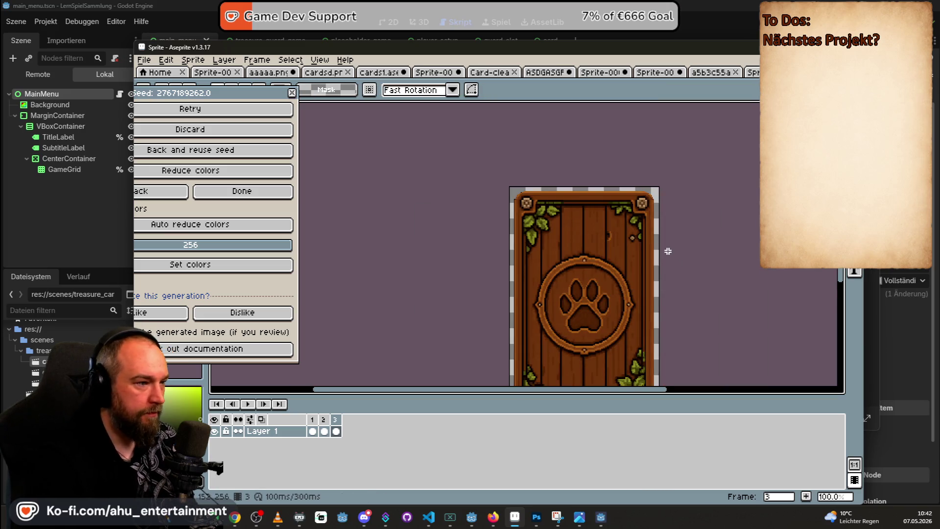
{"action": "scroll", "coordinate": [538, 187], "scroll_direction": "up", "scroll_amount": 3}
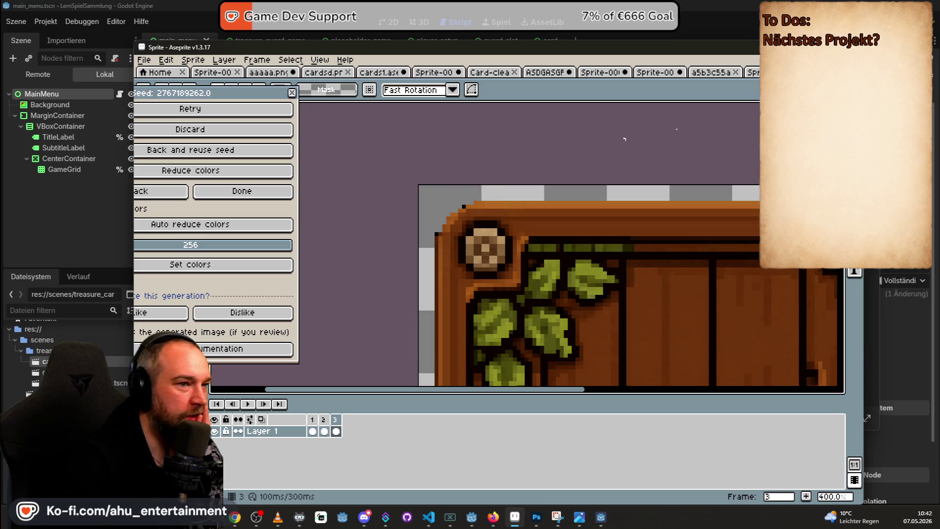
{"action": "key", "text": "i"}
{"action": "scroll", "coordinate": [475, 203], "scroll_direction": "up", "scroll_amount": 1}
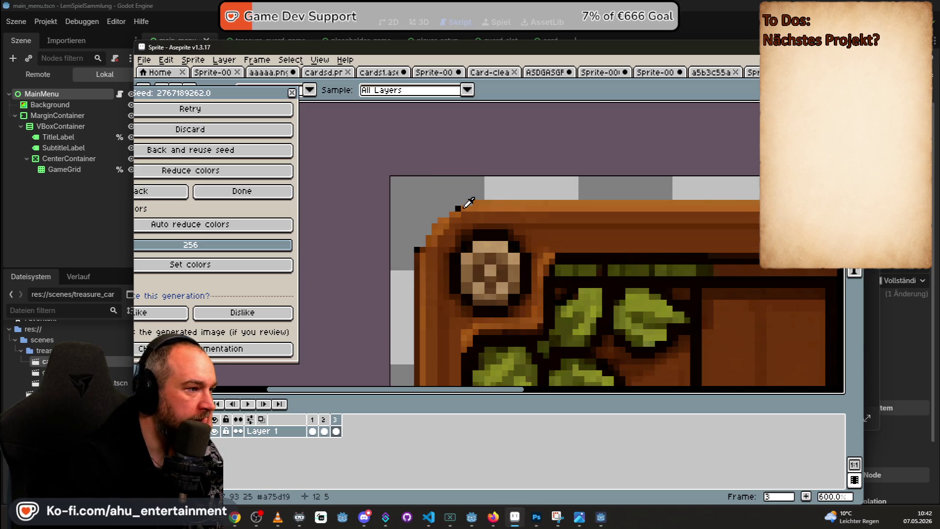
{"action": "key", "text": "b"}
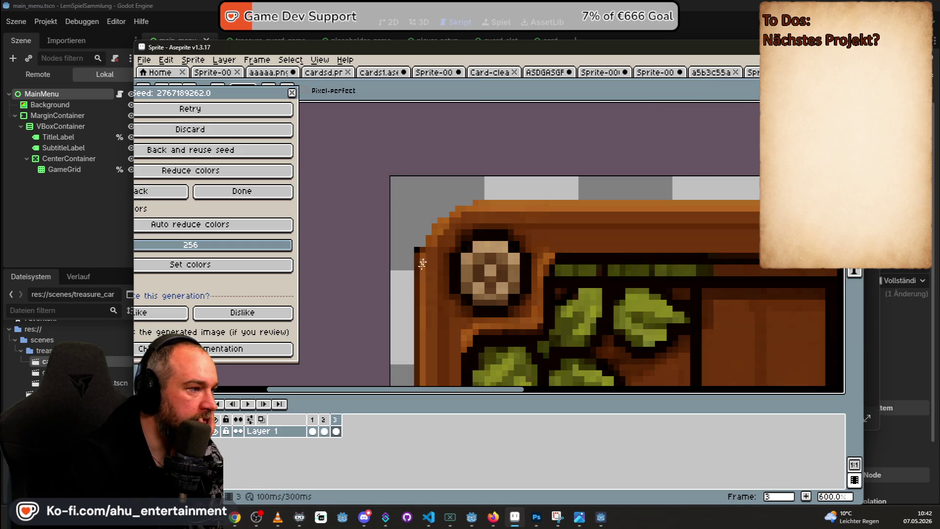
{"action": "scroll", "coordinate": [434, 264], "scroll_direction": "down", "scroll_amount": 1}
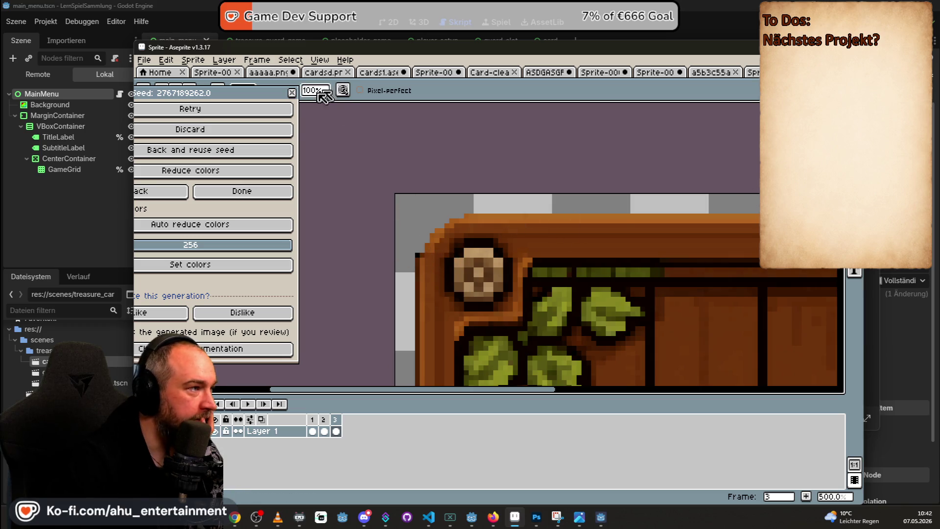
{"action": "left_click_drag", "start_coordinate": [216, 93], "coordinate": [220, 138]}
{"action": "left_click", "coordinate": [240, 90]}
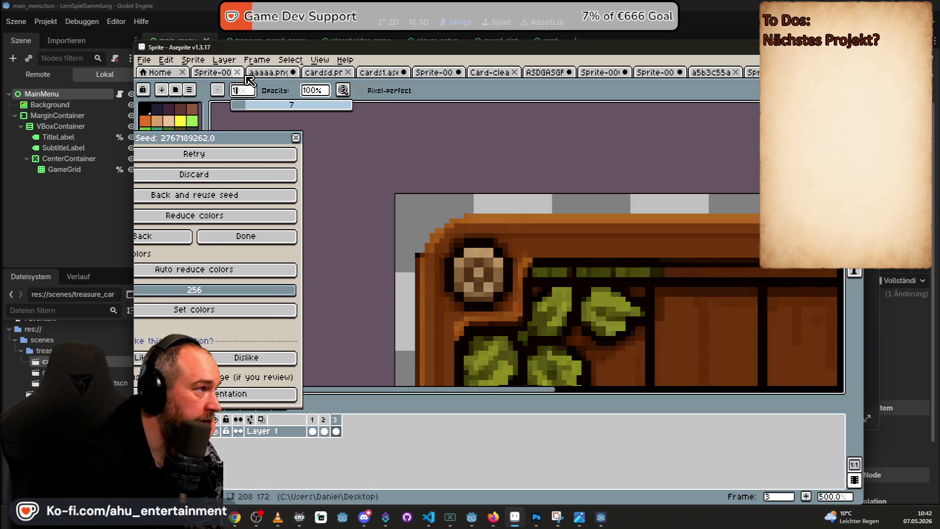
{"action": "scroll", "coordinate": [427, 215], "scroll_direction": "down", "scroll_amount": 3}
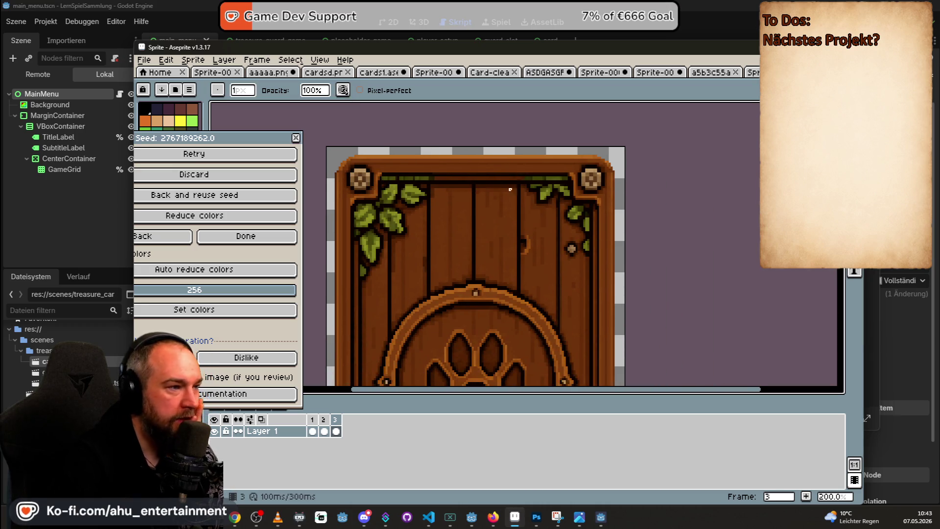
{"action": "scroll", "coordinate": [478, 219], "scroll_direction": "down", "scroll_amount": 1}
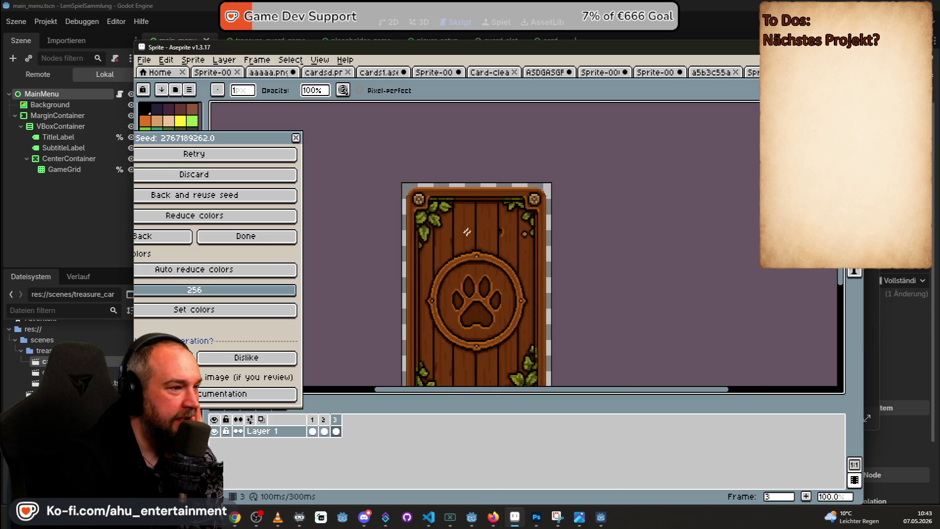
{"action": "left_click_drag", "start_coordinate": [466, 234], "coordinate": [462, 192]}
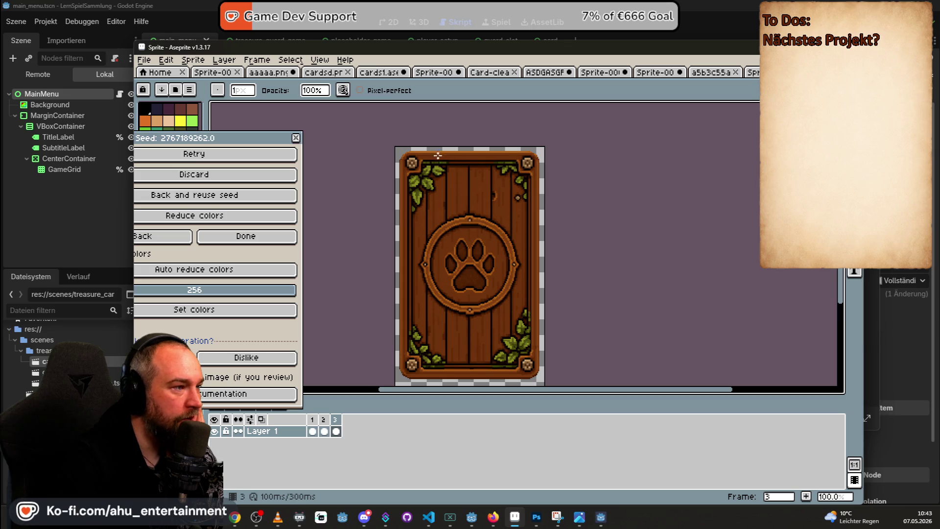
{"action": "scroll", "coordinate": [400, 141], "scroll_direction": "up", "scroll_amount": 1}
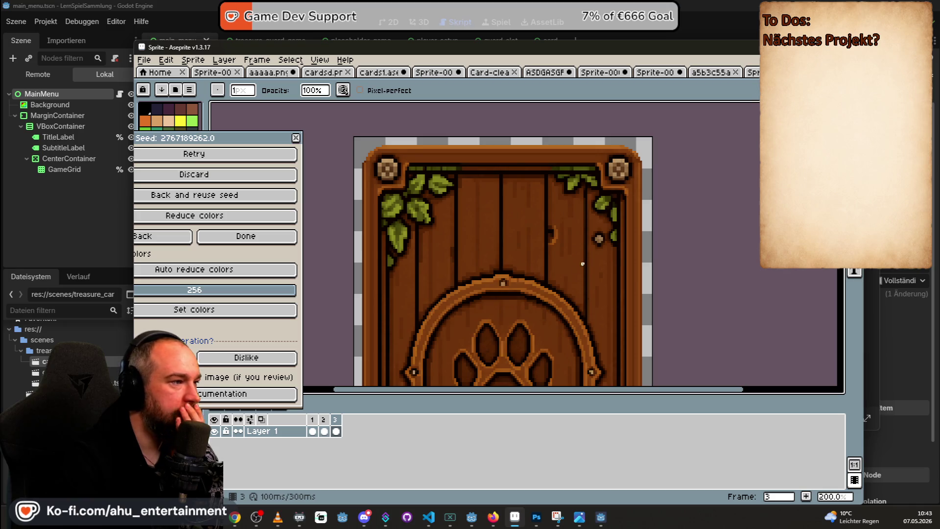
{"action": "scroll", "coordinate": [566, 304], "scroll_direction": "down", "scroll_amount": 1}
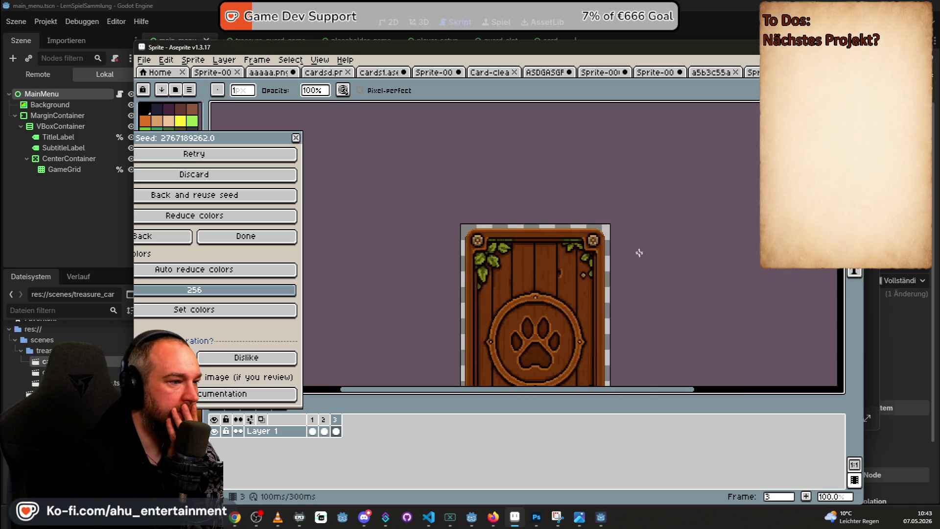
{"action": "left_click_drag", "start_coordinate": [636, 248], "coordinate": [618, 147]}
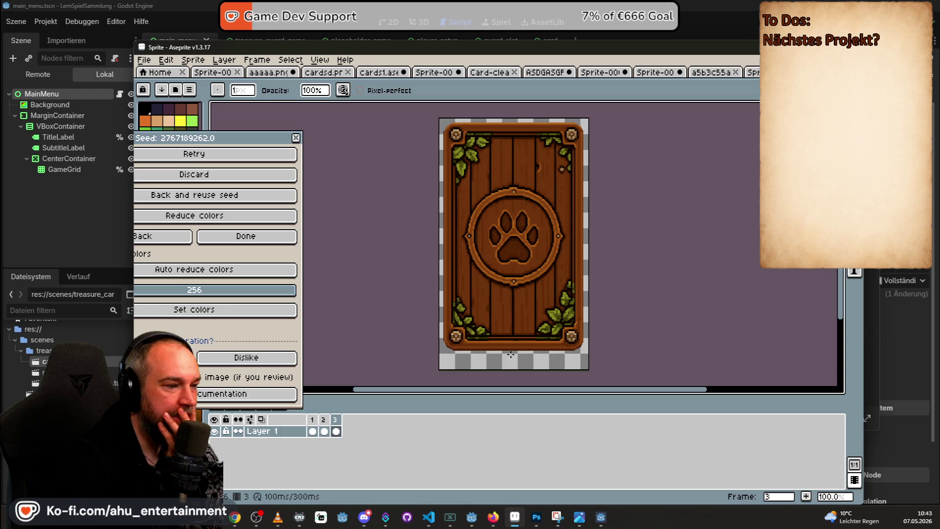
{"action": "scroll", "coordinate": [496, 296], "scroll_direction": "up", "scroll_amount": 2}
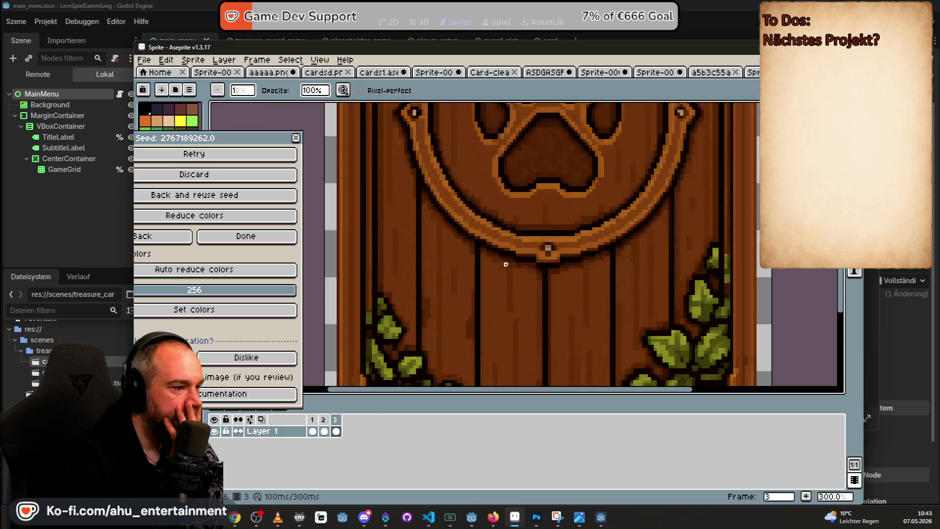
{"action": "scroll", "coordinate": [505, 264], "scroll_direction": "down", "scroll_amount": 3}
{"action": "scroll", "coordinate": [550, 269], "scroll_direction": "up", "scroll_amount": 2}
{"action": "left_click_drag", "start_coordinate": [566, 256], "coordinate": [633, 246]}
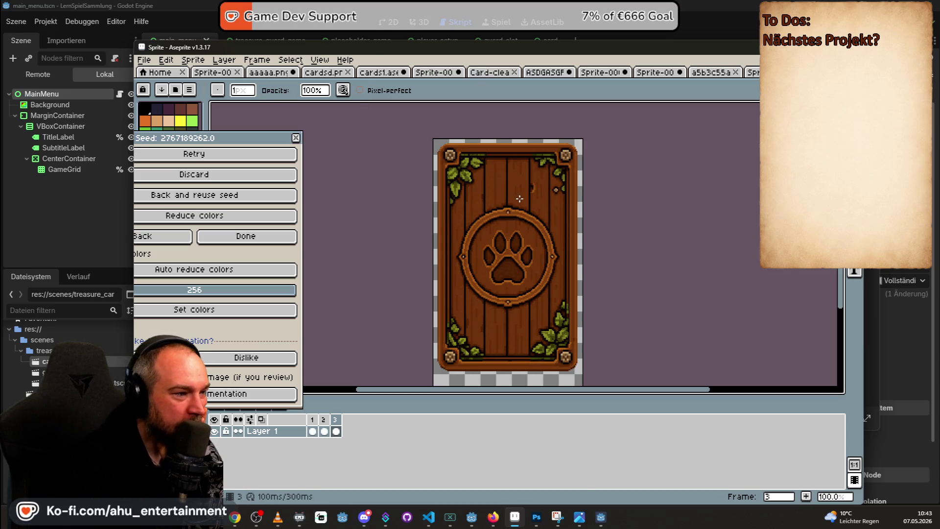
{"action": "scroll", "coordinate": [520, 198], "scroll_direction": "down", "scroll_amount": 1}
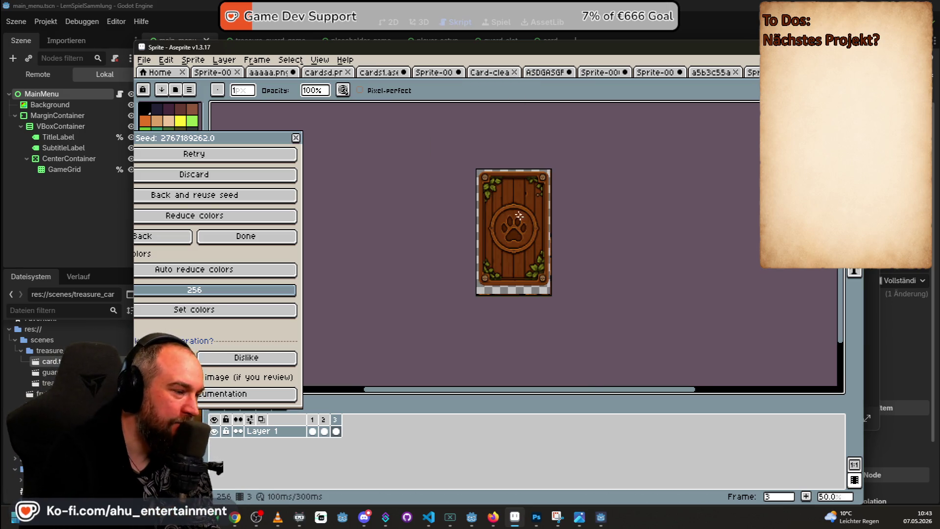
{"action": "scroll", "coordinate": [504, 203], "scroll_direction": "up", "scroll_amount": 1}
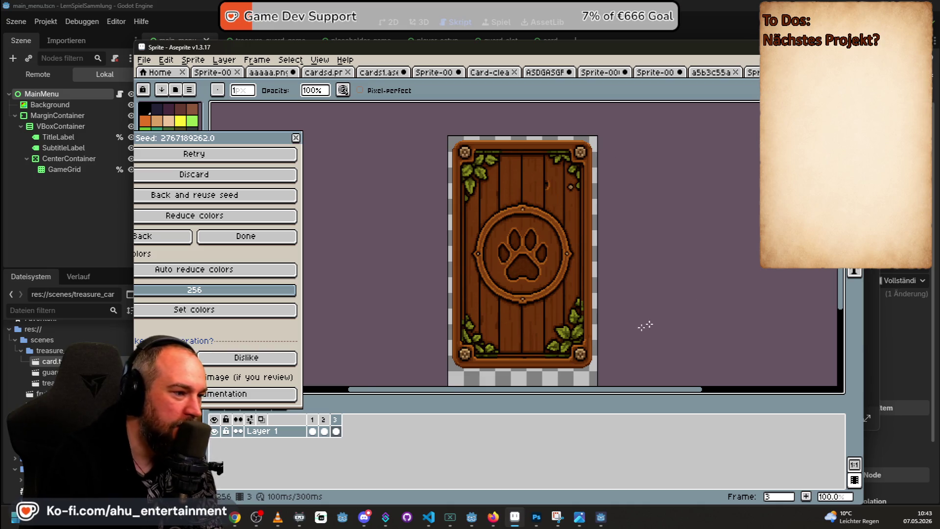
{"action": "scroll", "coordinate": [580, 309], "scroll_direction": "up", "scroll_amount": 4}
- Undo the stray grey pencil stroke and switch to the selection tool
{"action": "left_click_drag", "start_coordinate": [541, 299], "coordinate": [585, 304]}
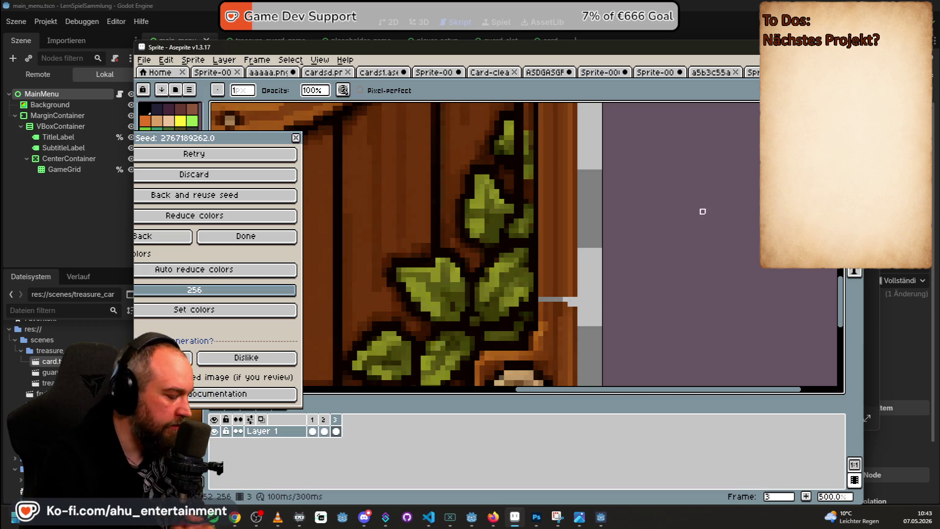
{"action": "key", "text": "ctrl+z"}
{"action": "key", "text": "w"}
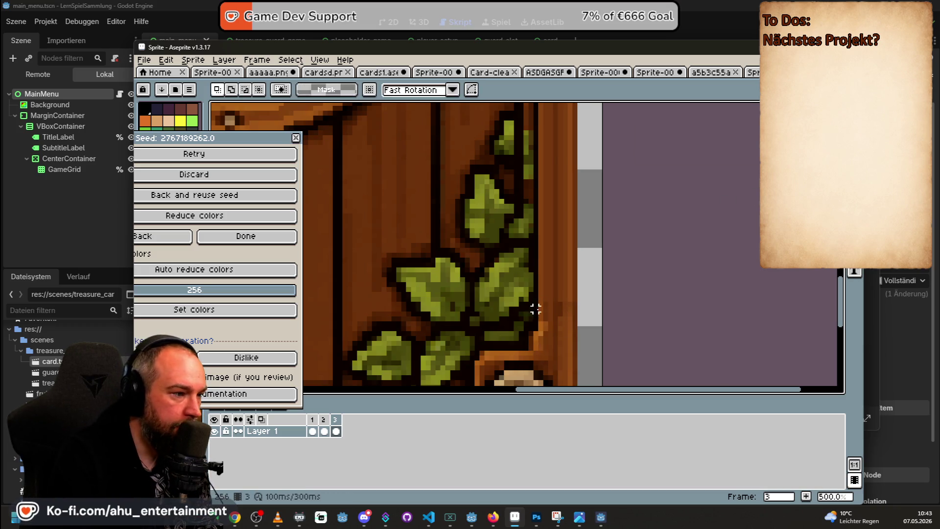
- Try and clear several thin strip selections along the card's edges
{"action": "mouse_move", "coordinate": [540, 299]}
{"action": "left_mouse_down"}
{"action": "mouse_move", "coordinate": [584, 301]}
{"action": "mouse_move", "coordinate": [562, 311]}
{"action": "mouse_move", "coordinate": [563, 334]}
{"action": "left_mouse_up"}
{"action": "left_click", "coordinate": [604, 319]}
{"action": "scroll", "coordinate": [546, 345], "scroll_direction": "up", "scroll_amount": 4}
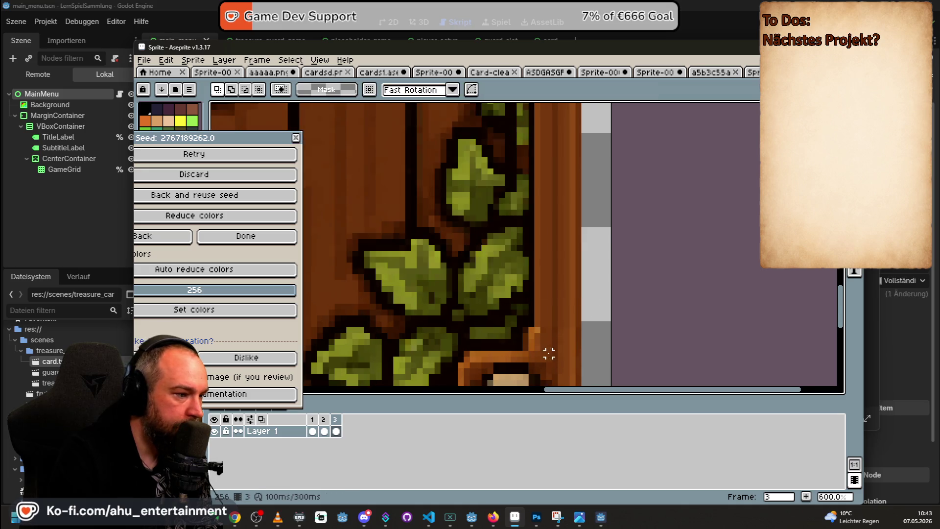
{"action": "scroll", "coordinate": [583, 317], "scroll_direction": "down", "scroll_amount": 3}
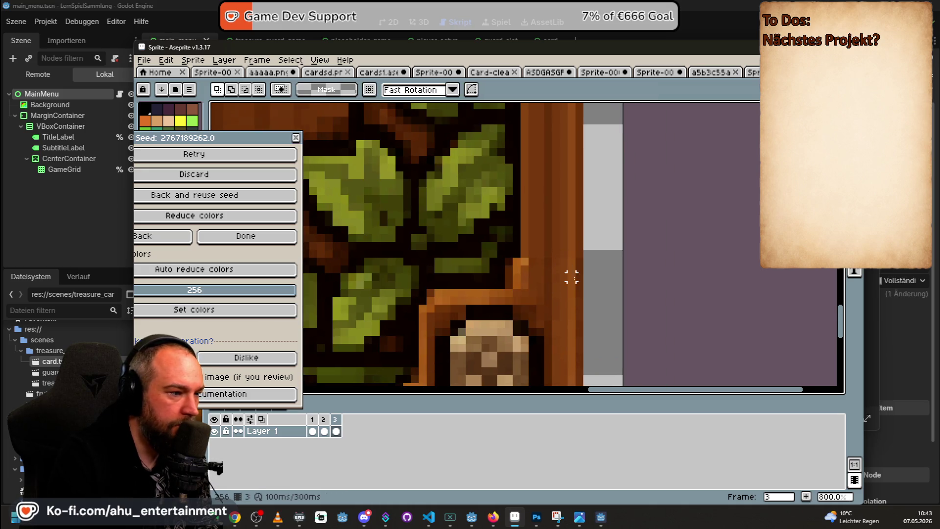
{"action": "mouse_move", "coordinate": [576, 264]}
{"action": "left_mouse_down"}
{"action": "mouse_move", "coordinate": [530, 258]}
{"action": "mouse_move", "coordinate": [566, 304]}
{"action": "left_mouse_up"}
{"action": "key", "text": "ctrl+z"}
{"action": "left_click", "coordinate": [629, 259]}
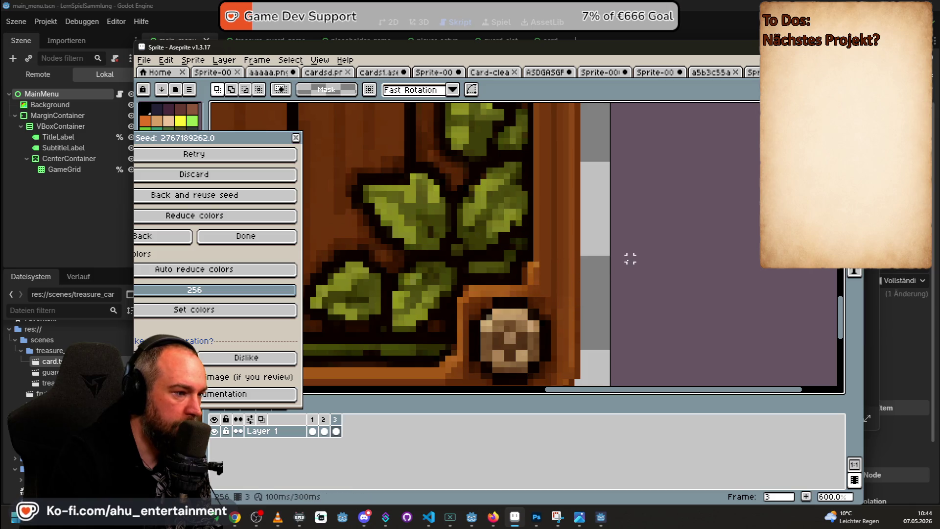
{"action": "scroll", "coordinate": [547, 182], "scroll_direction": "down", "scroll_amount": 5}
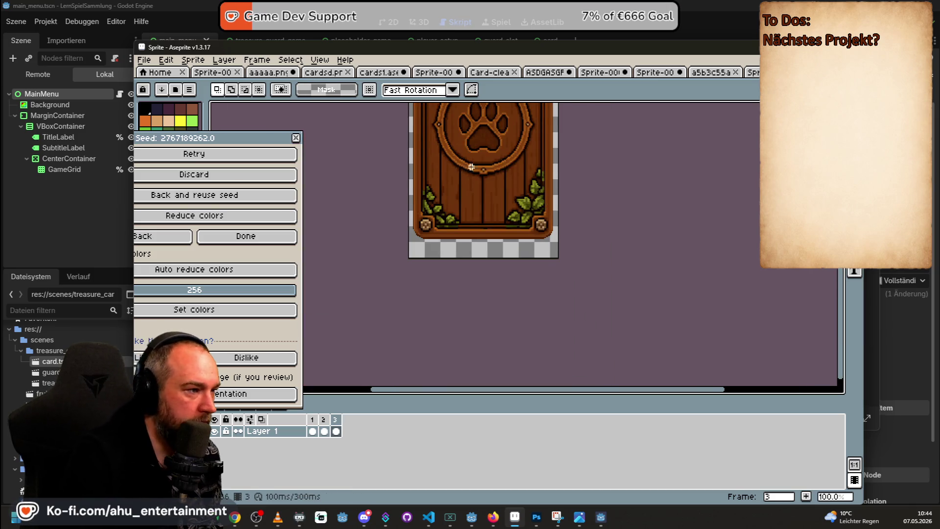
{"action": "left_click_drag", "start_coordinate": [487, 173], "coordinate": [507, 228]}
{"action": "scroll", "coordinate": [485, 273], "scroll_direction": "up", "scroll_amount": 5}
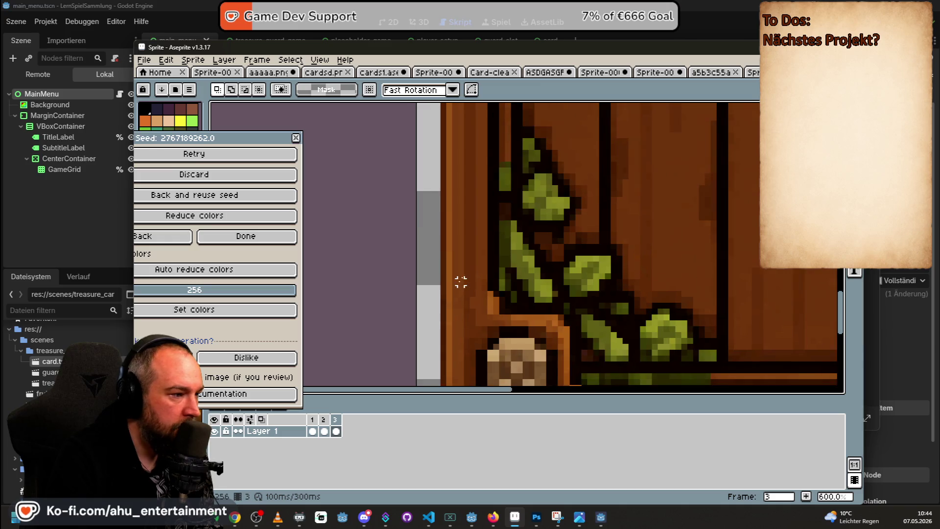
{"action": "left_click_drag", "start_coordinate": [470, 246], "coordinate": [512, 249]}
{"action": "left_click", "coordinate": [495, 288]}
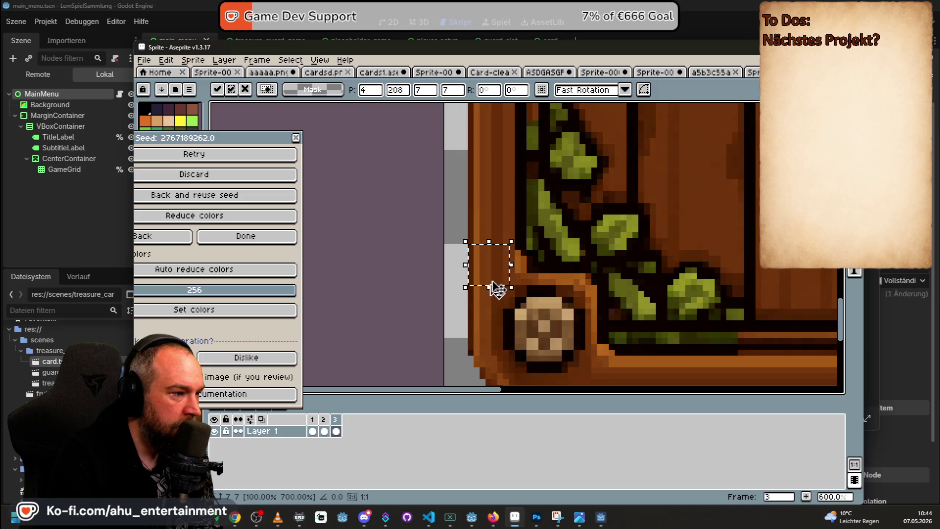
{"action": "scroll", "coordinate": [572, 203], "scroll_direction": "down", "scroll_amount": 3}
{"action": "scroll", "coordinate": [562, 236], "scroll_direction": "down", "scroll_amount": 2}
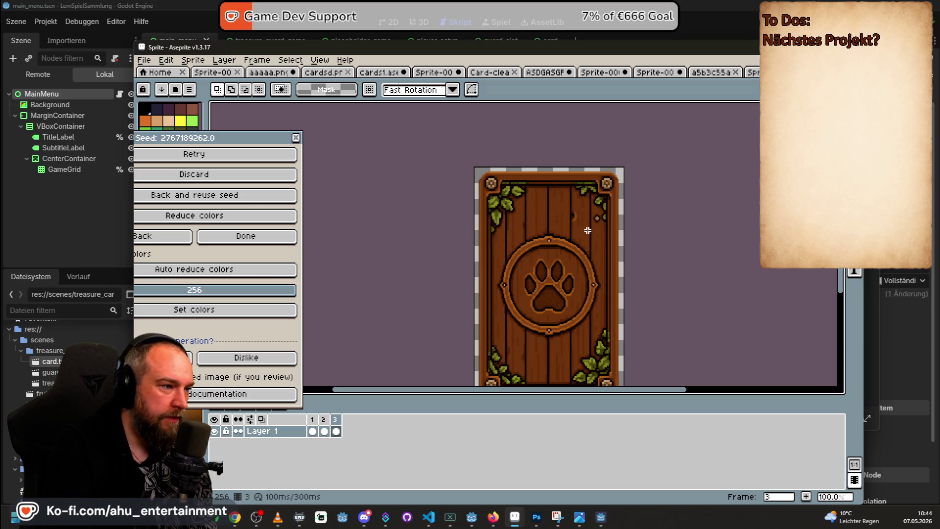
- Select the whole card as a 143×233 area from top-left to bottom-right corner
{"action": "left_click_drag", "start_coordinate": [528, 279], "coordinate": [511, 249]}
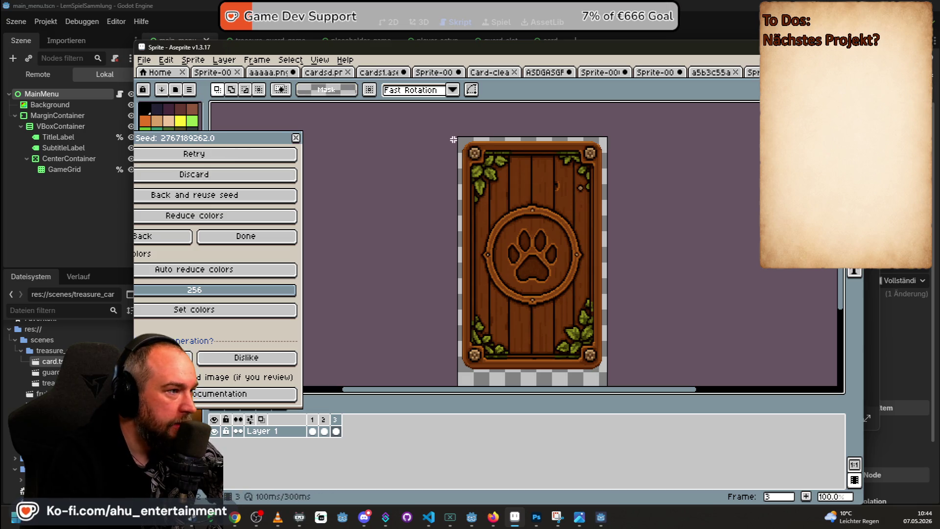
{"action": "mouse_move", "coordinate": [461, 140]}
{"action": "left_mouse_down"}
{"action": "mouse_move", "coordinate": [537, 311]}
{"action": "mouse_move", "coordinate": [605, 371]}
{"action": "left_mouse_up"}
{"action": "scroll", "coordinate": [462, 119], "scroll_direction": "up", "scroll_amount": 3}
{"action": "scroll", "coordinate": [447, 132], "scroll_direction": "down", "scroll_amount": 2}
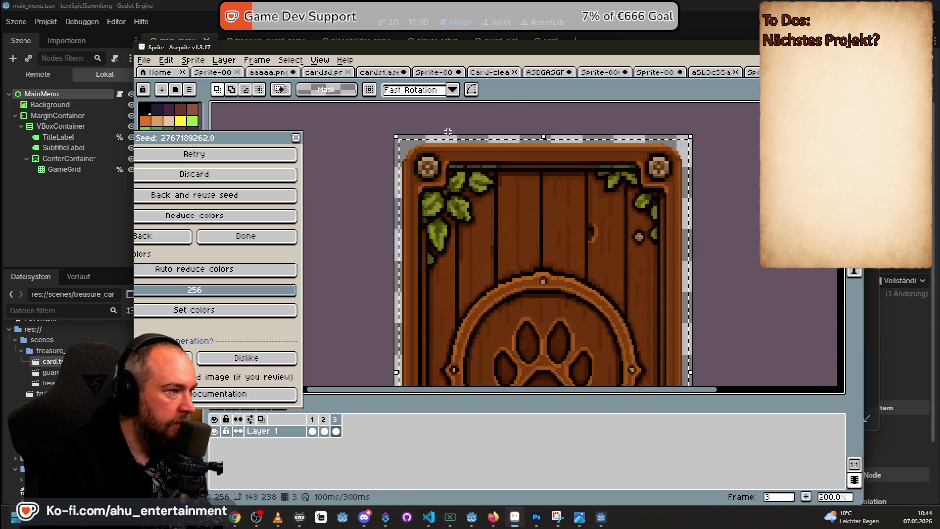
{"action": "scroll", "coordinate": [408, 149], "scroll_direction": "up", "scroll_amount": 2}
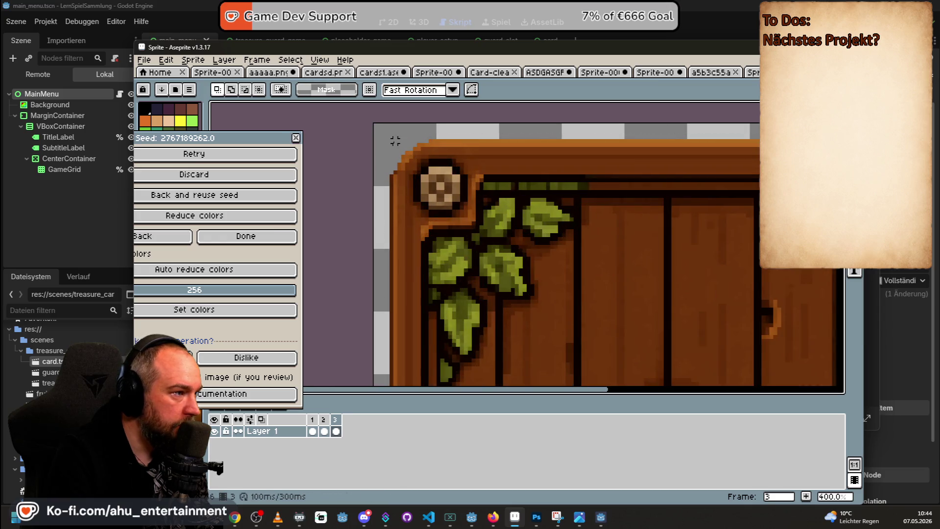
{"action": "mouse_move", "coordinate": [391, 141]}
{"action": "left_mouse_down"}
{"action": "mouse_move", "coordinate": [408, 177]}
{"action": "mouse_move", "coordinate": [503, 233]}
{"action": "mouse_move", "coordinate": [732, 336]}
{"action": "mouse_move", "coordinate": [686, 369]}
{"action": "mouse_move", "coordinate": [711, 341]}
{"action": "mouse_move", "coordinate": [706, 326]}
{"action": "left_mouse_up"}
{"action": "scroll", "coordinate": [472, 210], "scroll_direction": "down", "scroll_amount": 2}
{"action": "scroll", "coordinate": [686, 367], "scroll_direction": "up", "scroll_amount": 2}
{"action": "scroll", "coordinate": [712, 341], "scroll_direction": "up", "scroll_amount": 1}
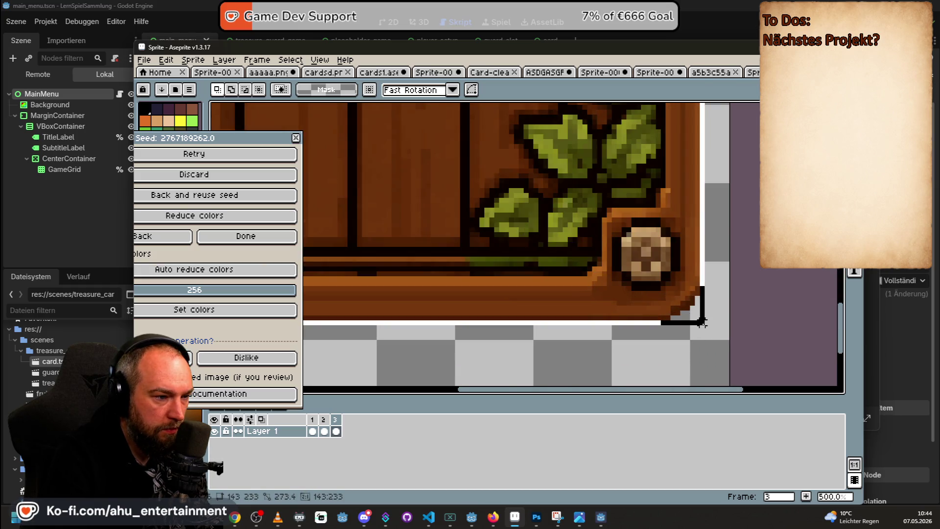
{"action": "scroll", "coordinate": [707, 327], "scroll_direction": "down", "scroll_amount": 5}
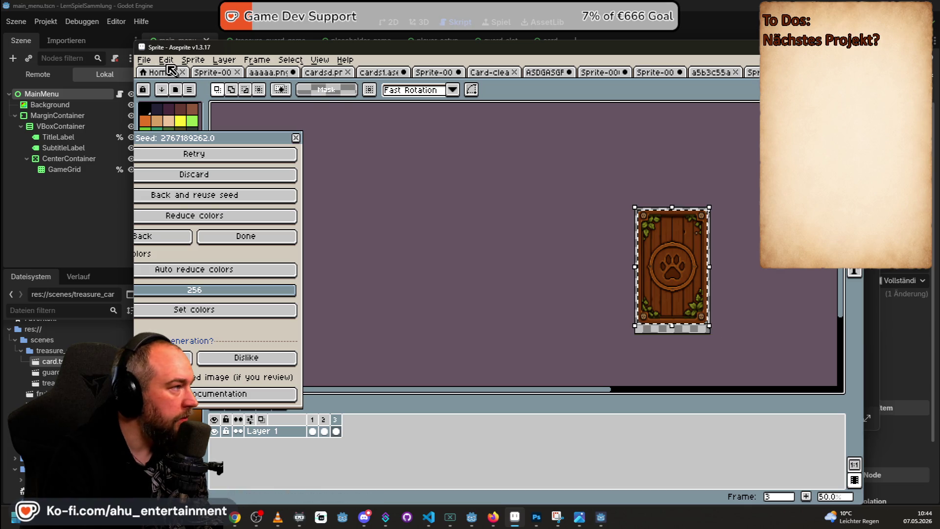
- Create a new transparent 143×233 RGBA sprite and paste the copied card into it
{"action": "left_click", "coordinate": [153, 62]}
{"action": "left_click", "coordinate": [156, 74]}
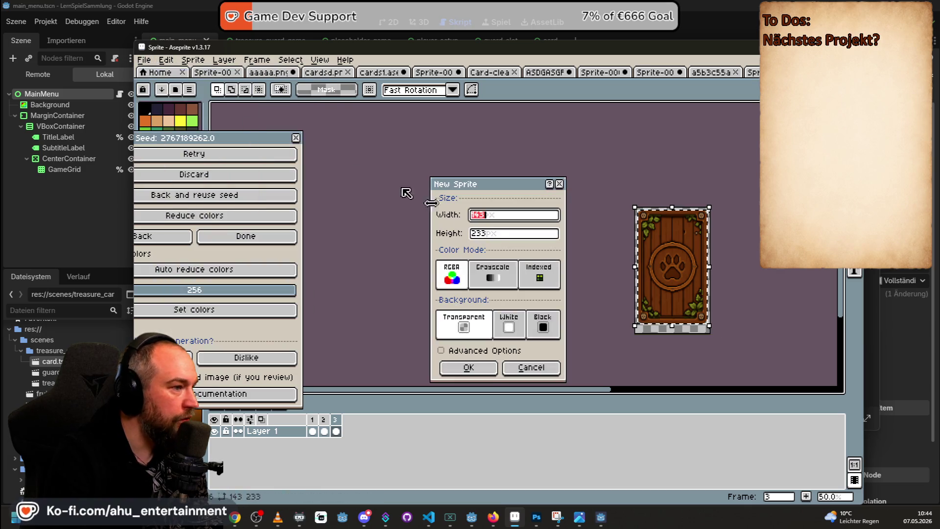
{"action": "left_click", "coordinate": [469, 367]}
{"action": "key", "text": "ctrl+v"}
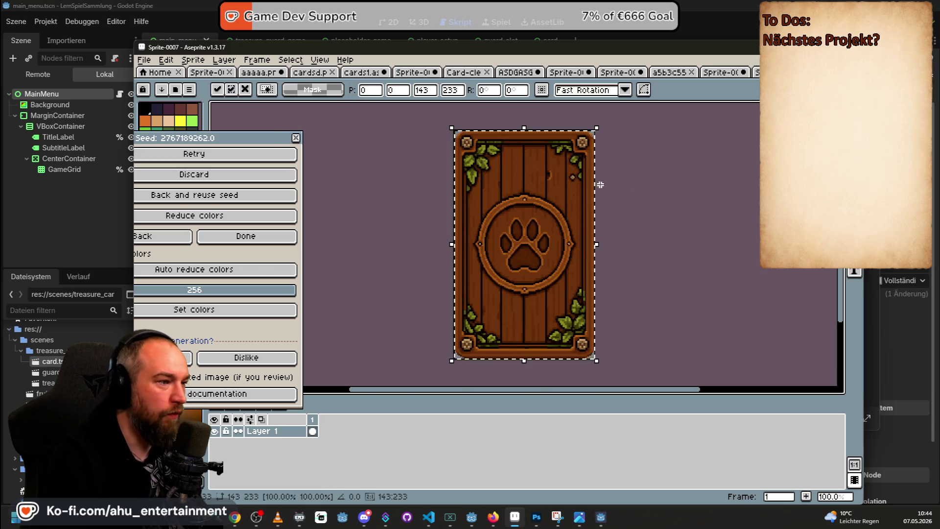
{"action": "key", "text": "Return"}
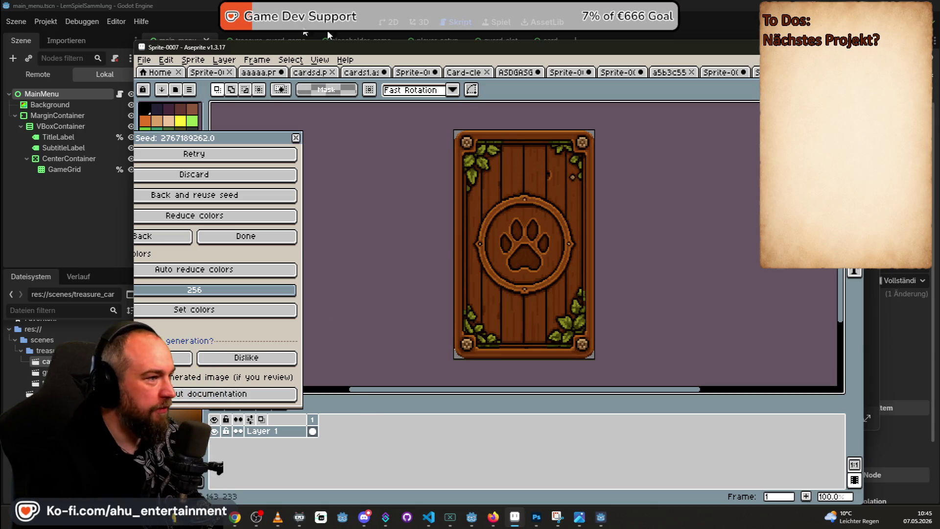
{"action": "left_click", "coordinate": [145, 61]}
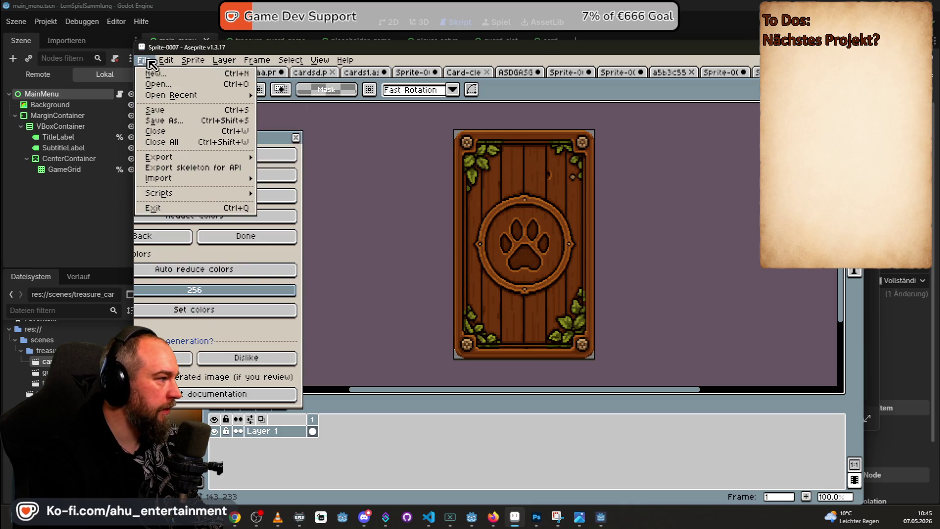
{"action": "mouse_move", "coordinate": [201, 156]}
{"action": "left_click", "coordinate": [284, 157]}
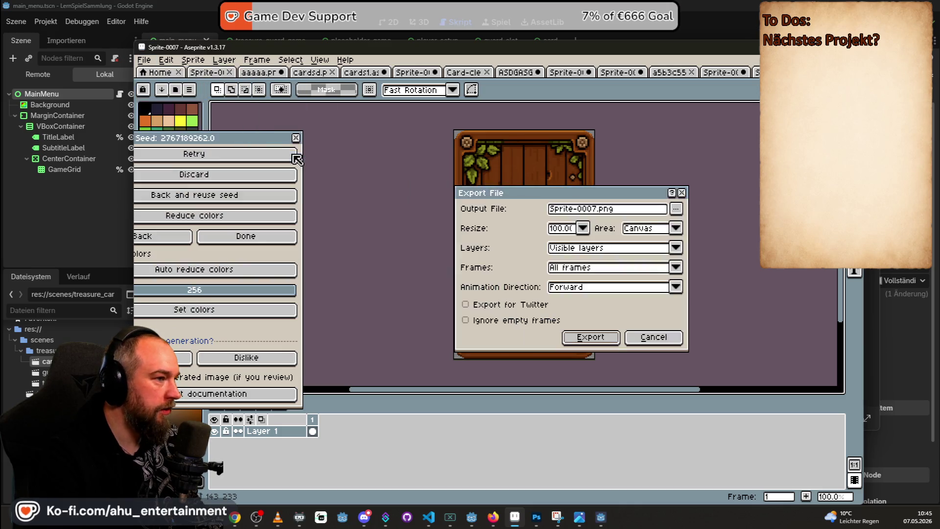
{"action": "left_click_drag", "start_coordinate": [592, 209], "coordinate": [503, 203]}
{"action": "type", "text": "f"}
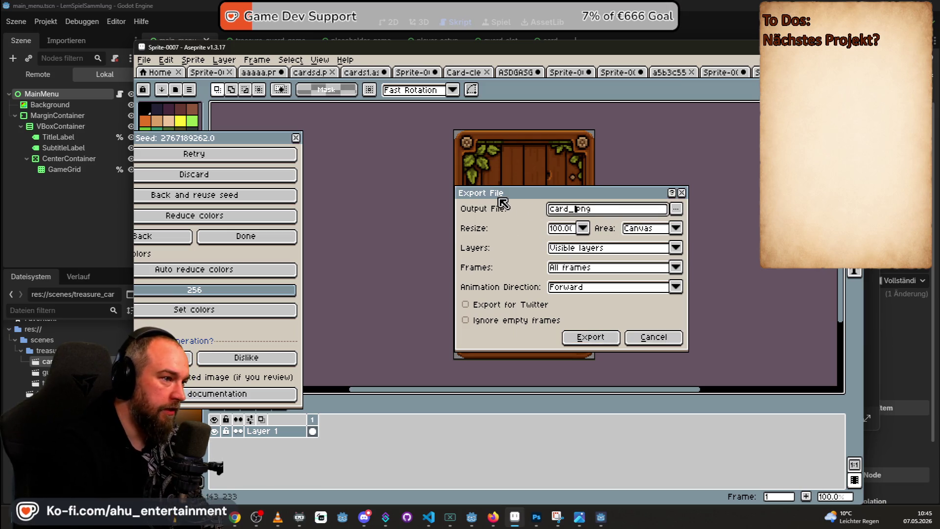
{"action": "type", "text": "ground"}
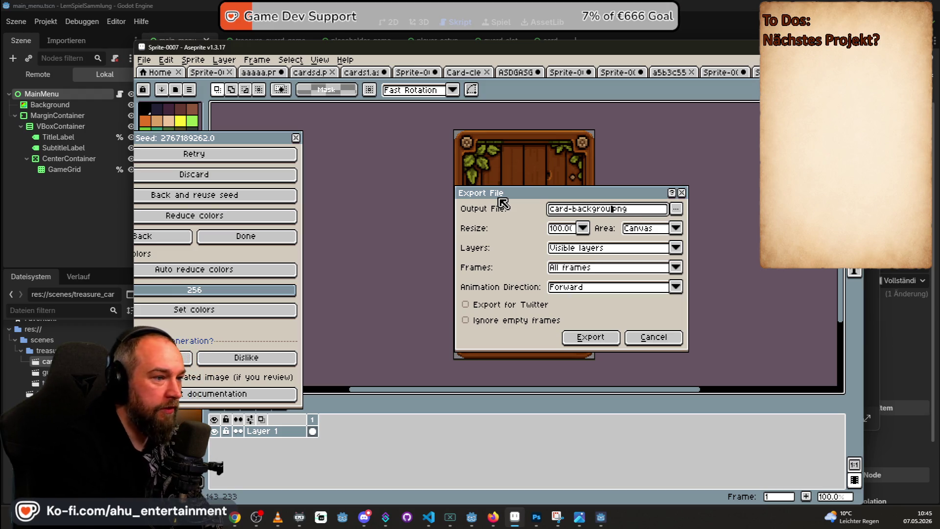
{"action": "left_click", "coordinate": [677, 208]}
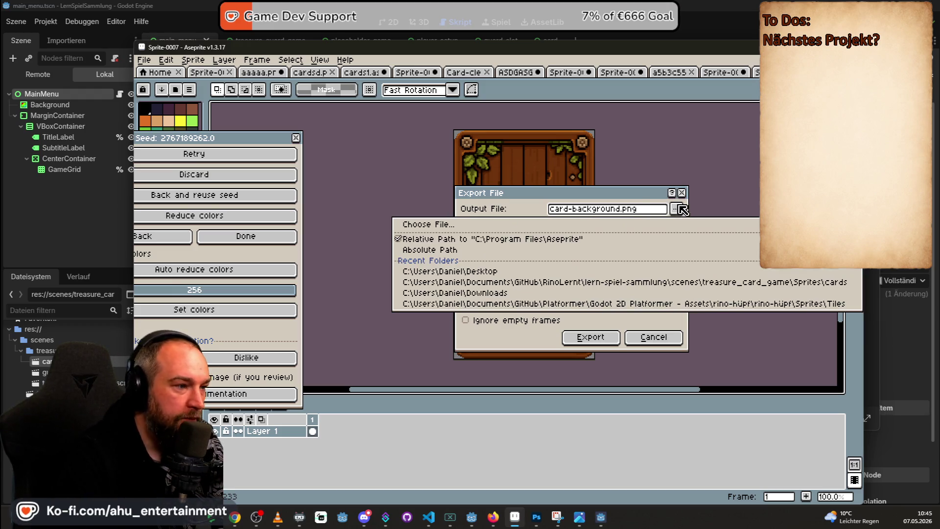
{"action": "left_click", "coordinate": [558, 350]}
{"action": "left_click", "coordinate": [580, 340]}
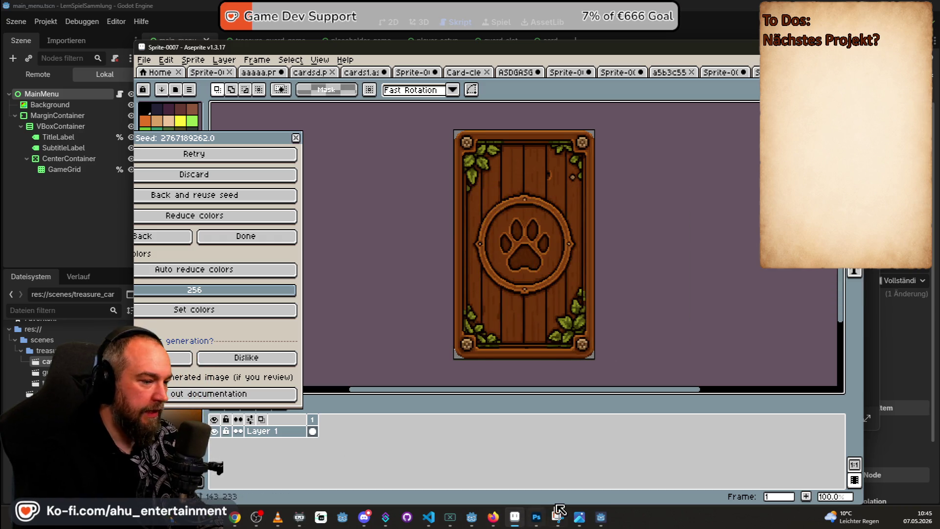
{"action": "left_click", "coordinate": [535, 516]}
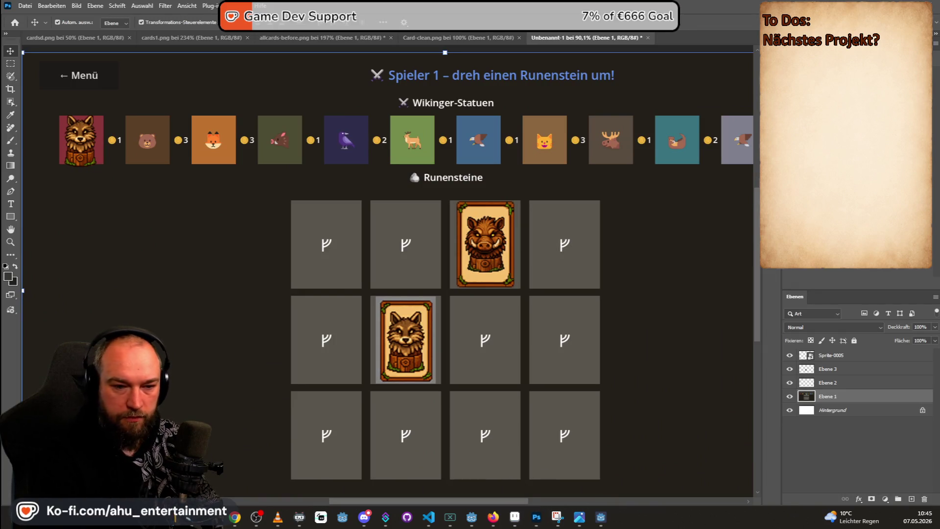
- Place the exported card back PNG into the board mockup and move it left beside the grid
{"action": "mouse_move", "coordinate": [608, 311]}
{"action": "left_mouse_down"}
{"action": "mouse_move", "coordinate": [396, 288]}
{"action": "mouse_move", "coordinate": [290, 225]}
{"action": "mouse_move", "coordinate": [316, 242]}
{"action": "left_mouse_up"}
{"action": "scroll", "coordinate": [495, 231], "scroll_direction": "down", "scroll_amount": 2}
{"action": "mouse_move", "coordinate": [299, 174]}
{"action": "left_mouse_down"}
{"action": "mouse_move", "coordinate": [309, 168]}
{"action": "mouse_move", "coordinate": [301, 176]}
{"action": "left_mouse_up"}
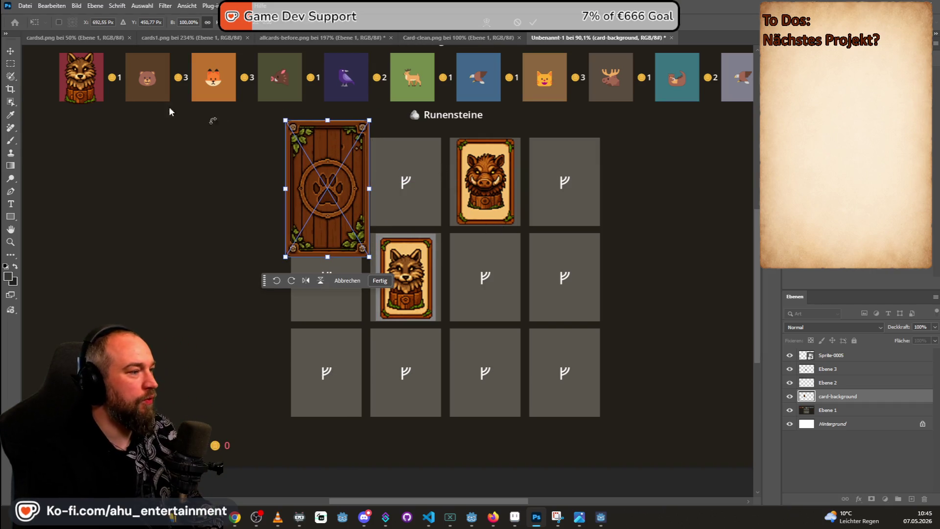
{"action": "key", "text": "Return"}
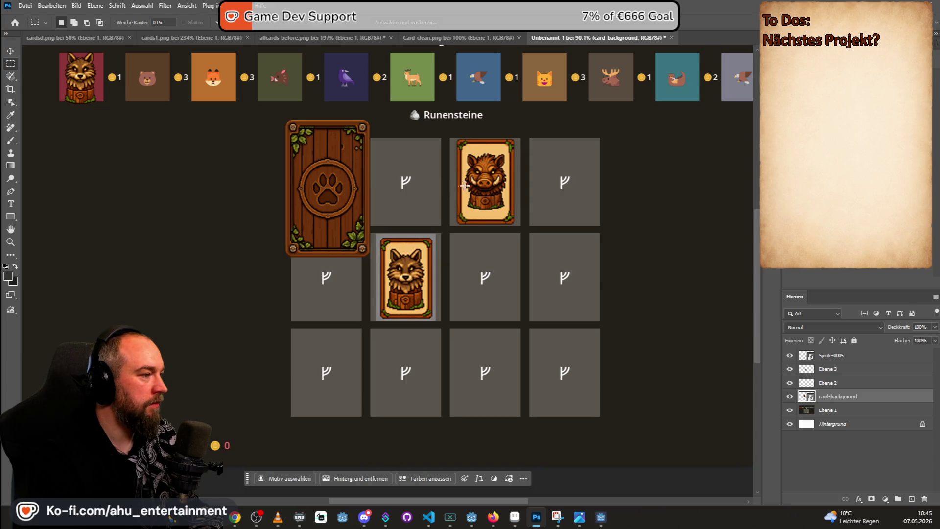
{"action": "scroll", "coordinate": [453, 186], "scroll_direction": "down", "scroll_amount": 1}
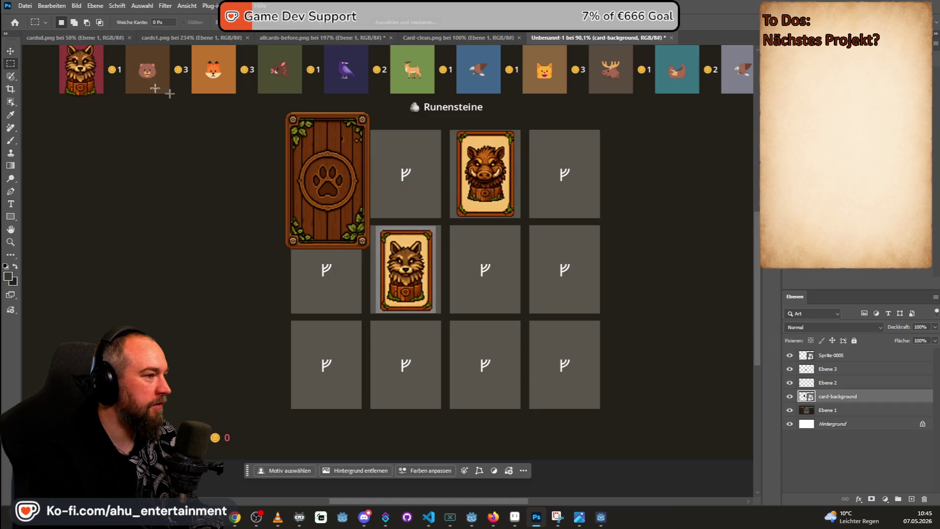
{"action": "scroll", "coordinate": [436, 163], "scroll_direction": "down", "scroll_amount": 3}
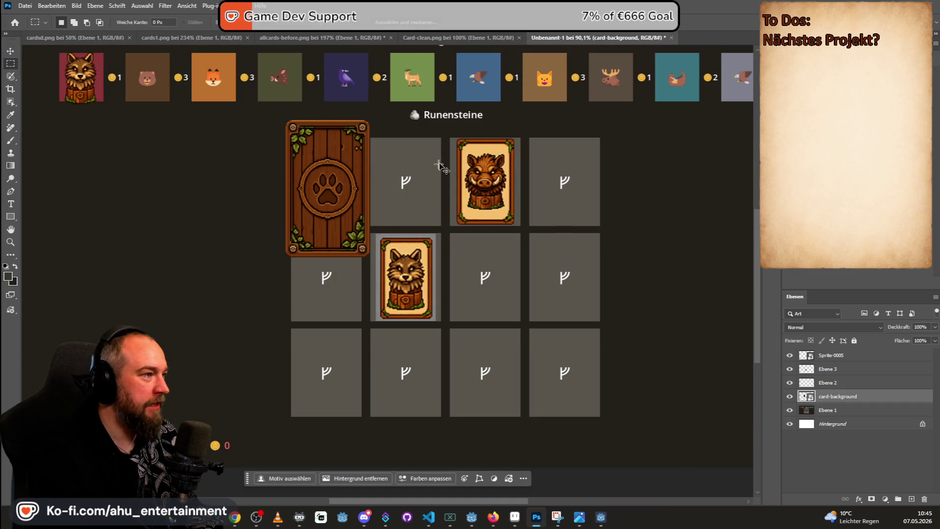
{"action": "scroll", "coordinate": [437, 163], "scroll_direction": "down", "scroll_amount": 2}
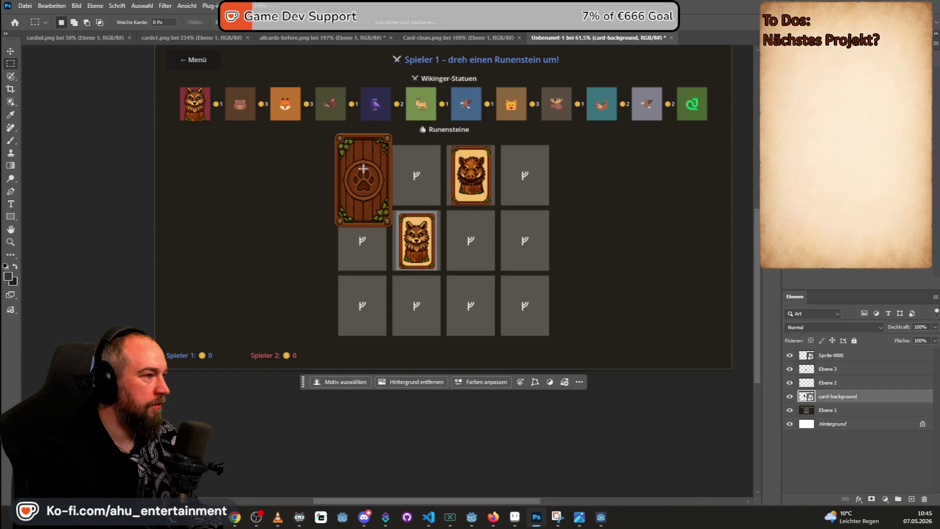
{"action": "left_click", "coordinate": [10, 50]}
{"action": "left_click_drag", "start_coordinate": [342, 161], "coordinate": [256, 163]}
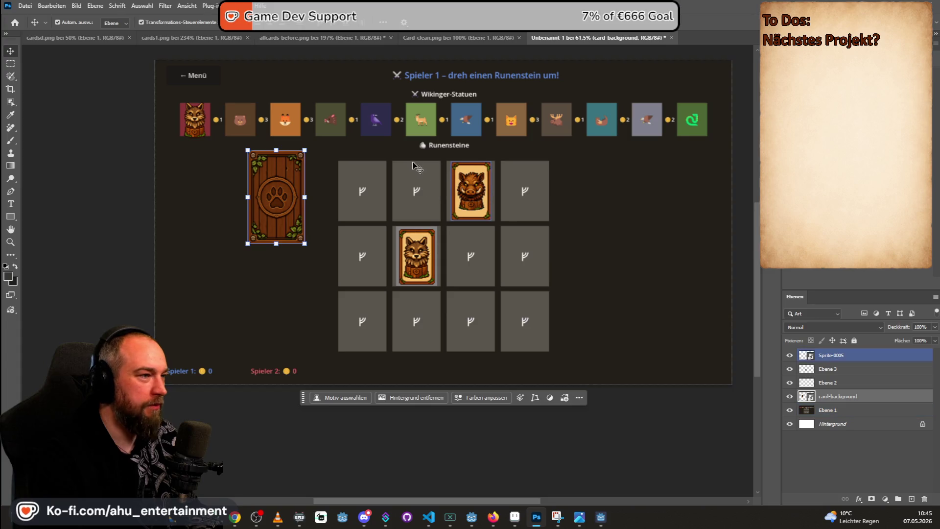
- Duplicate the card back into the top row, moving the wolf card out to the right
{"action": "scroll", "coordinate": [419, 162], "scroll_direction": "up", "scroll_amount": 2}
{"action": "scroll", "coordinate": [415, 155], "scroll_direction": "up", "scroll_amount": 1}
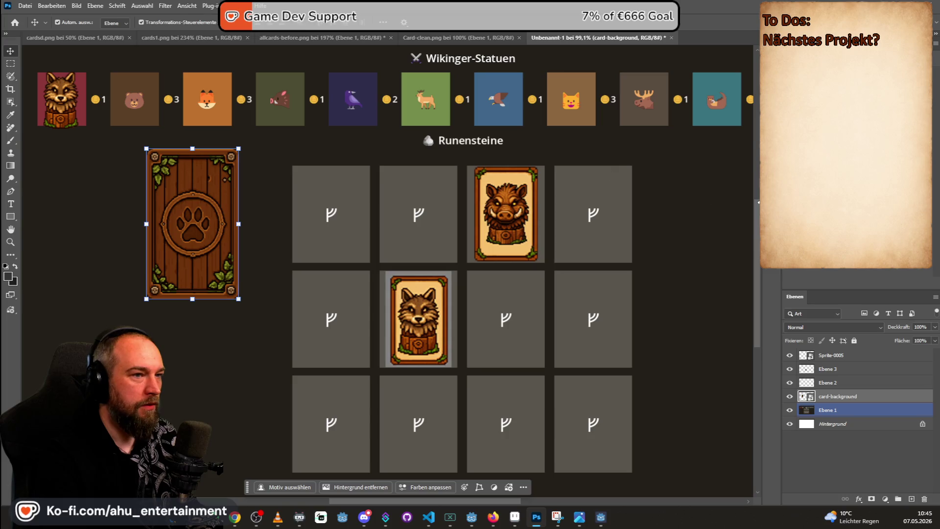
{"action": "key", "text": "ctrl+v"}
{"action": "left_click_drag", "start_coordinate": [378, 219], "coordinate": [303, 172]}
{"action": "mouse_move", "coordinate": [415, 231]}
{"action": "left_mouse_down"}
{"action": "mouse_move", "coordinate": [468, 183]}
{"action": "mouse_move", "coordinate": [504, 183]}
{"action": "mouse_move", "coordinate": [483, 185]}
{"action": "left_mouse_up"}
{"action": "scroll", "coordinate": [554, 259], "scroll_direction": "down", "scroll_amount": 1}
{"action": "key", "text": "ctrl+v"}
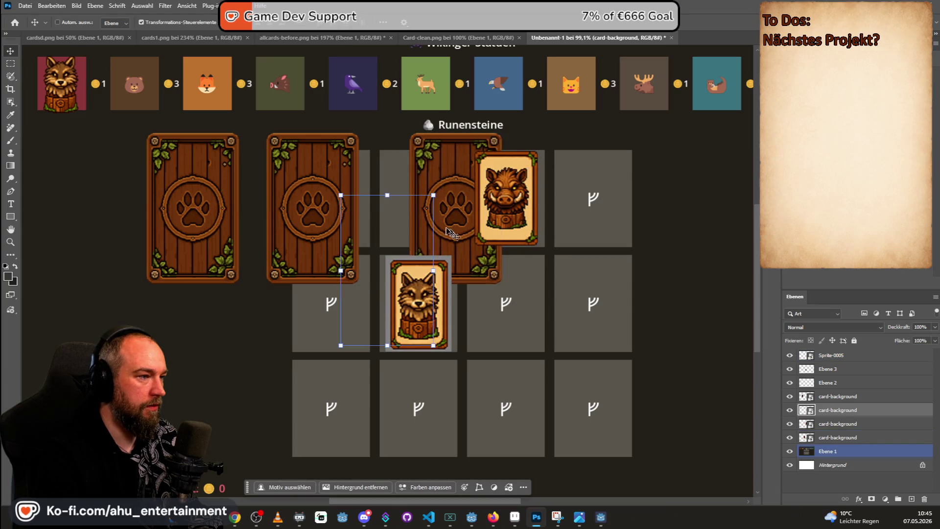
{"action": "mouse_move", "coordinate": [419, 303]}
{"action": "left_mouse_down"}
{"action": "mouse_move", "coordinate": [657, 254]}
{"action": "mouse_move", "coordinate": [643, 278]}
{"action": "left_mouse_up"}
{"action": "left_click_drag", "start_coordinate": [369, 251], "coordinate": [648, 188]}
{"action": "left_click_drag", "start_coordinate": [465, 184], "coordinate": [546, 184]}
{"action": "left_click", "coordinate": [314, 184]}
{"action": "left_click_drag", "start_coordinate": [314, 184], "coordinate": [389, 184]}
{"action": "left_click_drag", "start_coordinate": [215, 184], "coordinate": [246, 184]}
- Fill the lower row with further copies of the paw card back
{"action": "scroll", "coordinate": [401, 249], "scroll_direction": "down", "scroll_amount": 2}
{"action": "scroll", "coordinate": [506, 326], "scroll_direction": "down", "scroll_amount": 1}
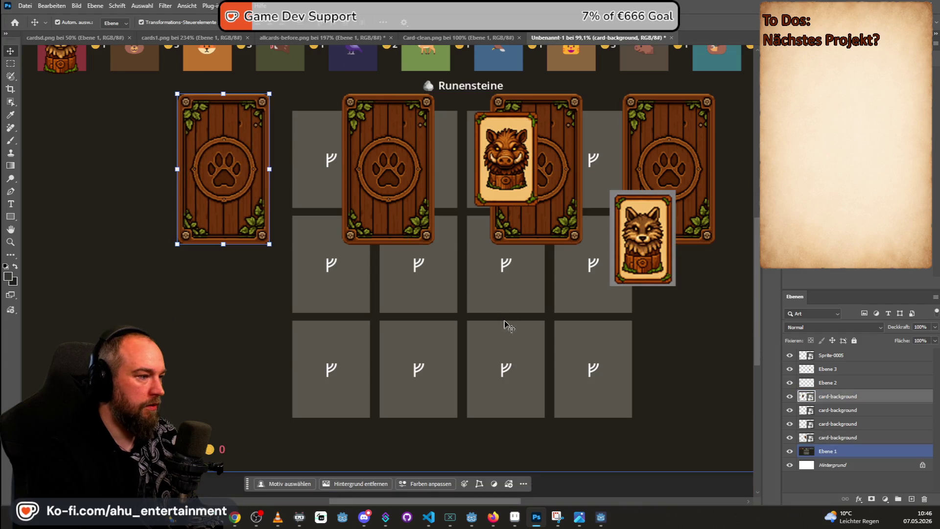
{"action": "scroll", "coordinate": [506, 319], "scroll_direction": "down", "scroll_amount": 3}
{"action": "mouse_move", "coordinate": [499, 254]}
{"action": "left_mouse_down"}
{"action": "mouse_move", "coordinate": [413, 258]}
{"action": "mouse_move", "coordinate": [287, 304]}
{"action": "mouse_move", "coordinate": [299, 308]}
{"action": "left_mouse_up"}
{"action": "mouse_move", "coordinate": [428, 238]}
{"action": "left_mouse_down"}
{"action": "mouse_move", "coordinate": [435, 295]}
{"action": "mouse_move", "coordinate": [395, 335]}
{"action": "left_mouse_up"}
{"action": "mouse_move", "coordinate": [450, 212]}
{"action": "left_mouse_down"}
{"action": "mouse_move", "coordinate": [480, 241]}
{"action": "mouse_move", "coordinate": [521, 315]}
{"action": "mouse_move", "coordinate": [548, 315]}
{"action": "left_mouse_up"}
{"action": "key", "text": "ctrl+v"}
{"action": "mouse_move", "coordinate": [504, 221]}
{"action": "left_mouse_down"}
{"action": "mouse_move", "coordinate": [654, 319]}
{"action": "mouse_move", "coordinate": [651, 336]}
{"action": "mouse_move", "coordinate": [632, 342]}
{"action": "left_mouse_up"}
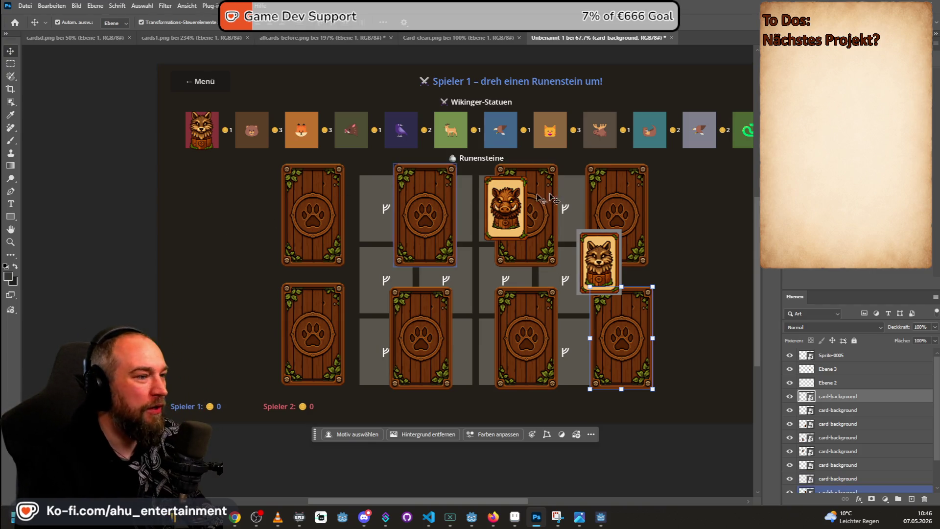
- Add card back copies at both ends of the top and bottom rows
{"action": "mouse_move", "coordinate": [416, 212]}
{"action": "left_mouse_down"}
{"action": "mouse_move", "coordinate": [446, 238]}
{"action": "mouse_move", "coordinate": [706, 211]}
{"action": "left_mouse_up"}
{"action": "left_click", "coordinate": [482, 225]}
{"action": "mouse_move", "coordinate": [469, 226]}
{"action": "left_mouse_down"}
{"action": "mouse_move", "coordinate": [675, 321]}
{"action": "mouse_move", "coordinate": [713, 322]}
{"action": "left_mouse_up"}
{"action": "left_click", "coordinate": [464, 224]}
{"action": "mouse_move", "coordinate": [464, 224]}
{"action": "left_mouse_down"}
{"action": "mouse_move", "coordinate": [216, 193]}
{"action": "mouse_move", "coordinate": [226, 197]}
{"action": "left_mouse_up"}
{"action": "left_click_drag", "start_coordinate": [442, 221], "coordinate": [202, 313]}
{"action": "left_click", "coordinate": [579, 97]}
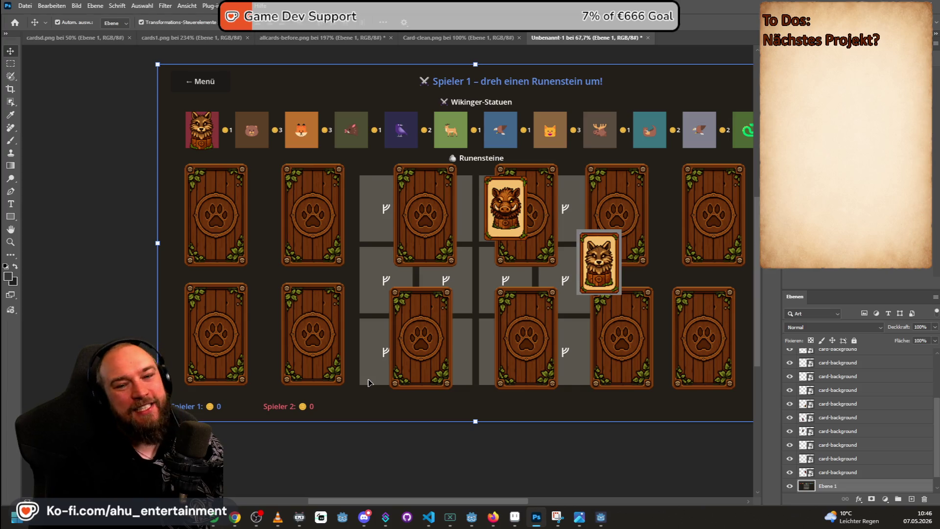
- Select the second top-row card back and nudge it slightly right to match its neighbours
{"action": "key", "text": "alt+Tab"}
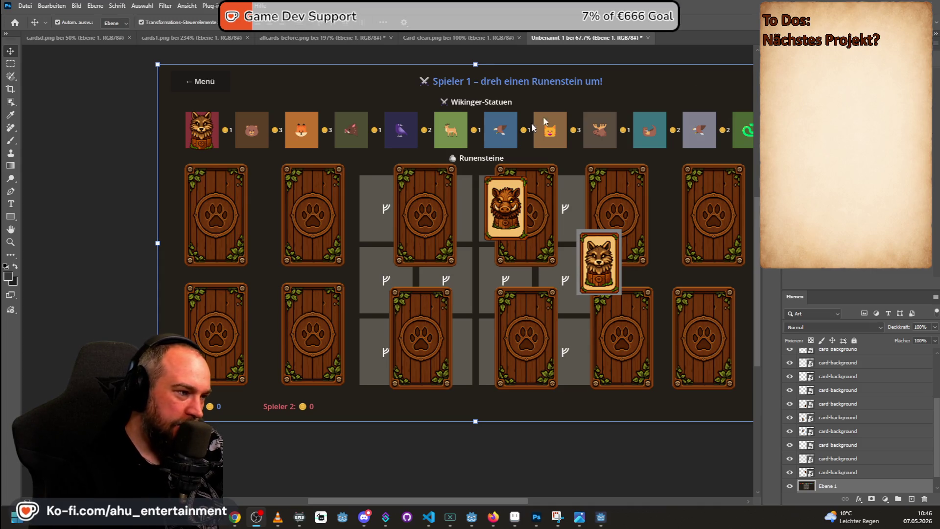
{"action": "scroll", "coordinate": [462, 182], "scroll_direction": "down", "scroll_amount": 2}
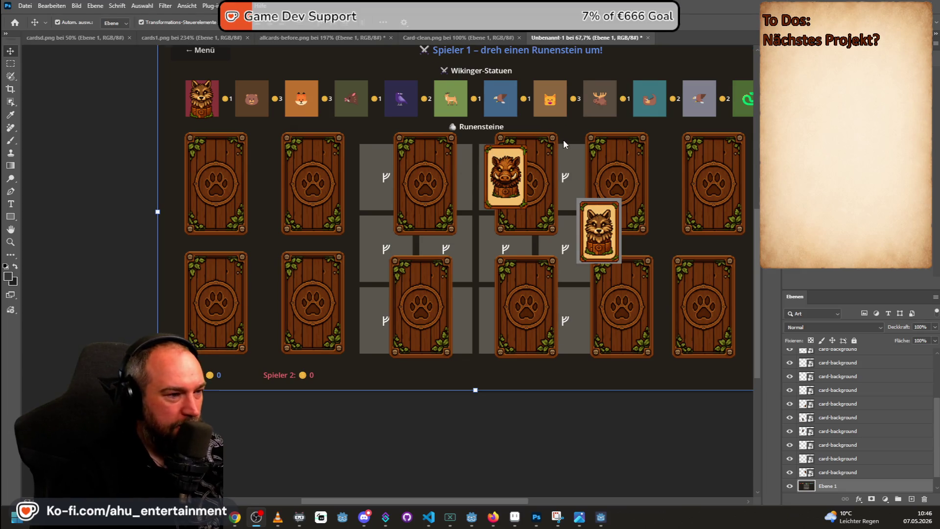
{"action": "scroll", "coordinate": [562, 144], "scroll_direction": "down", "scroll_amount": 2}
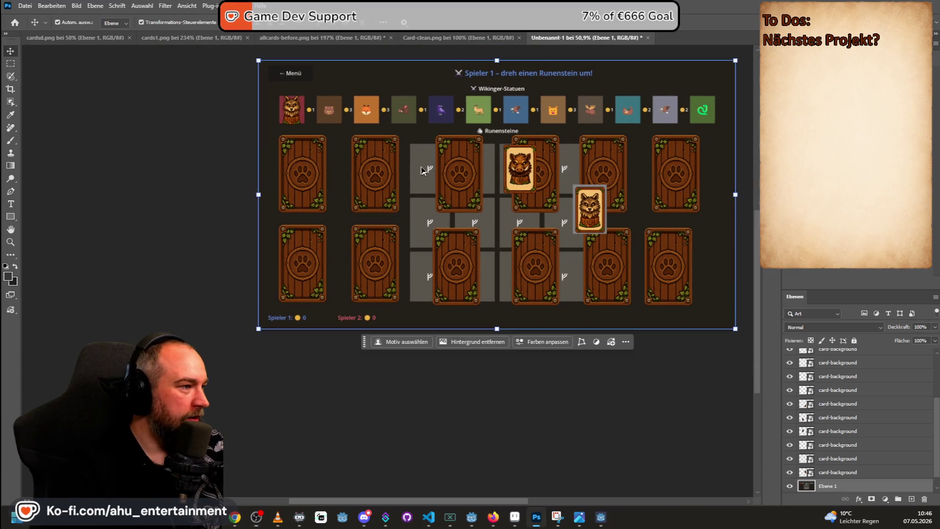
{"action": "left_click", "coordinate": [465, 193]}
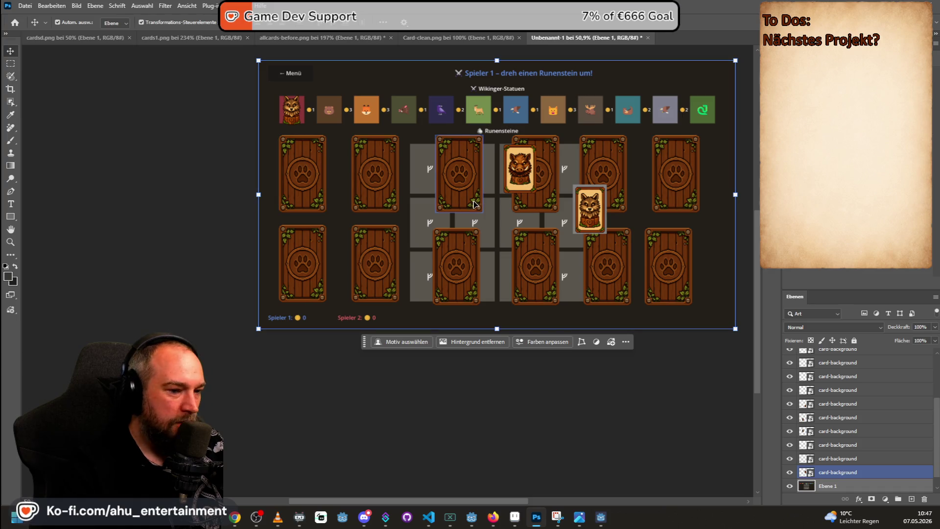
{"action": "left_click", "coordinate": [297, 173]}
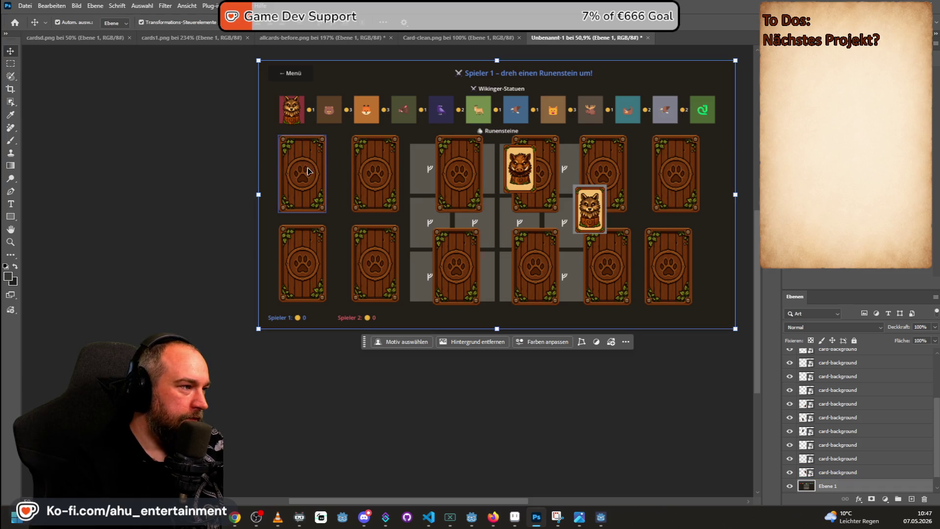
{"action": "left_click", "coordinate": [376, 173]}
{"action": "mouse_move", "coordinate": [379, 178]}
{"action": "left_mouse_down"}
{"action": "mouse_move", "coordinate": [540, 179]}
{"action": "mouse_move", "coordinate": [393, 182]}
{"action": "left_mouse_up"}
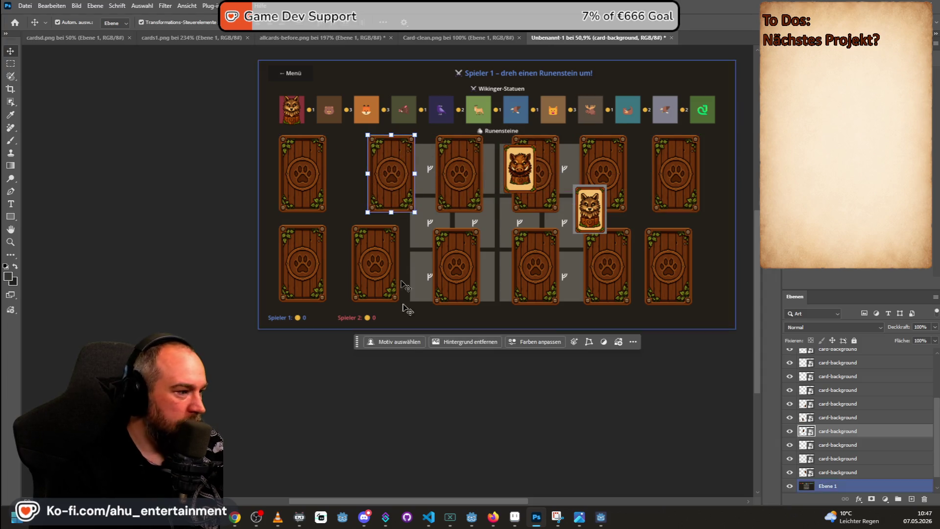
- Bring the Aseprite paw card sprite to the front and select the whole sprite
{"action": "mouse_move", "coordinate": [557, 518]}
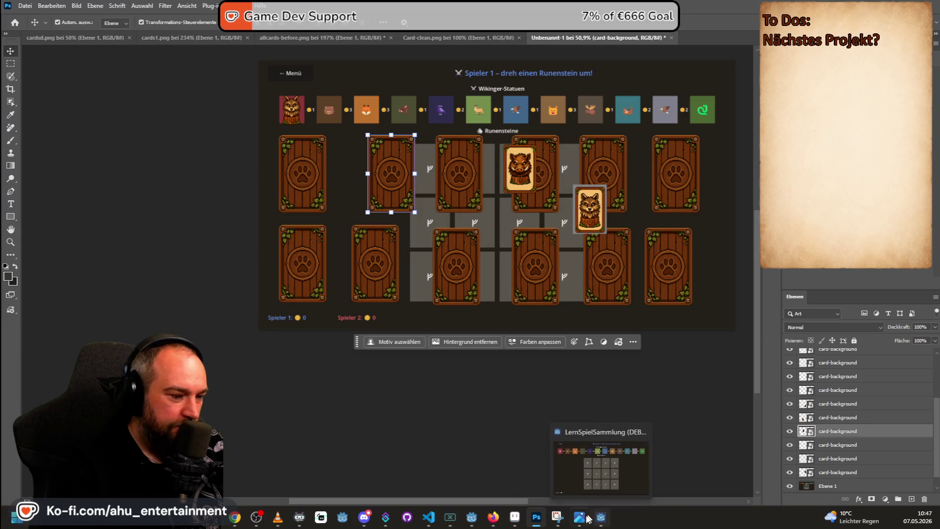
{"action": "left_click", "coordinate": [520, 521]}
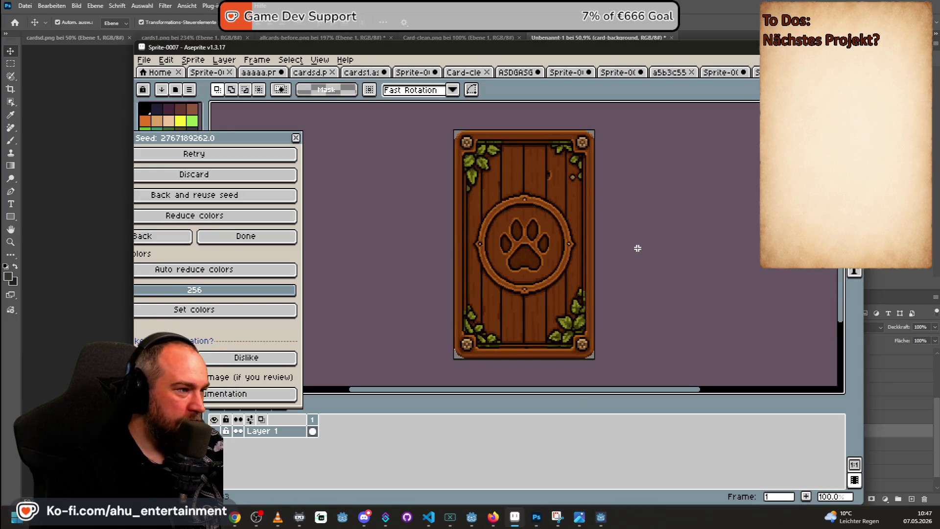
{"action": "scroll", "coordinate": [636, 245], "scroll_direction": "down", "scroll_amount": 1}
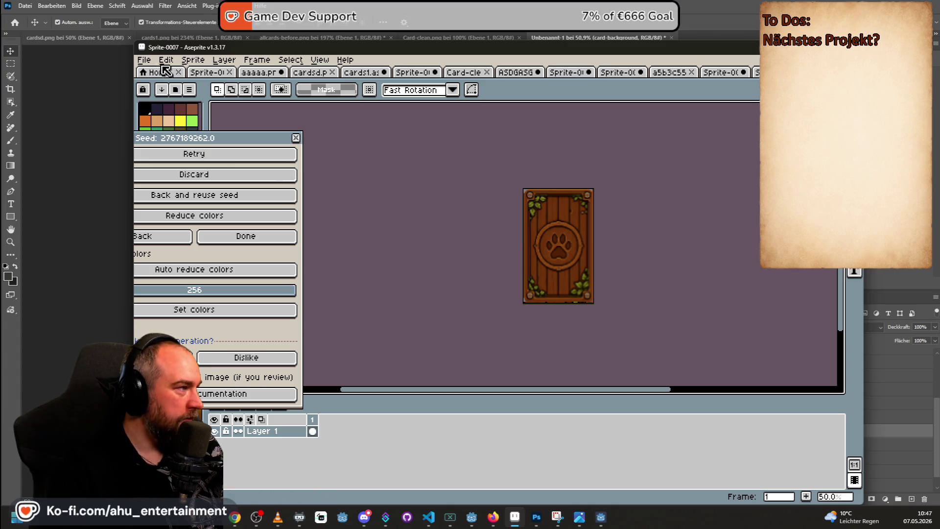
{"action": "scroll", "coordinate": [563, 213], "scroll_direction": "up", "scroll_amount": 1}
{"action": "scroll", "coordinate": [564, 214], "scroll_direction": "down", "scroll_amount": 1}
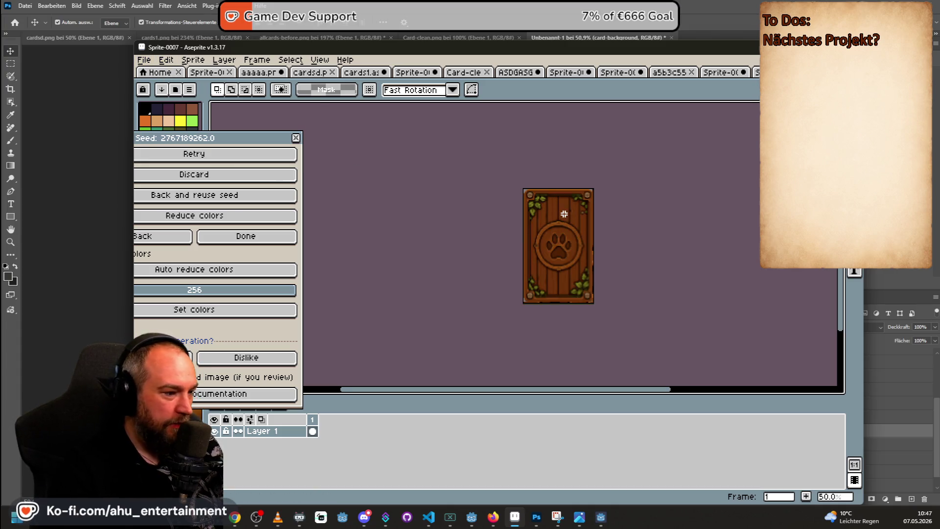
{"action": "scroll", "coordinate": [548, 212], "scroll_direction": "up", "scroll_amount": 1}
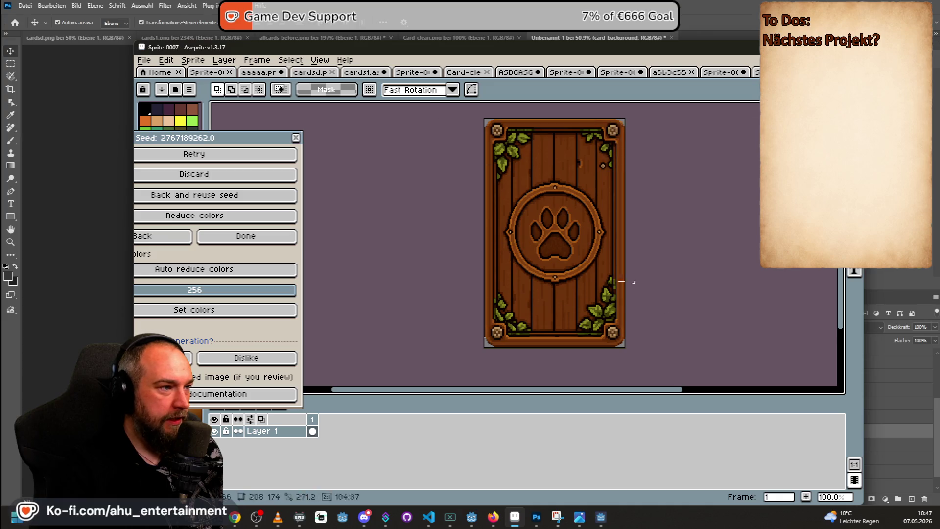
{"action": "scroll", "coordinate": [598, 249], "scroll_direction": "down", "scroll_amount": 1}
{"action": "key", "text": "ctrl+a"}
- Check the 75% height value of 175 in the New Sprite dialog, then cancel it
{"action": "left_click", "coordinate": [144, 60]}
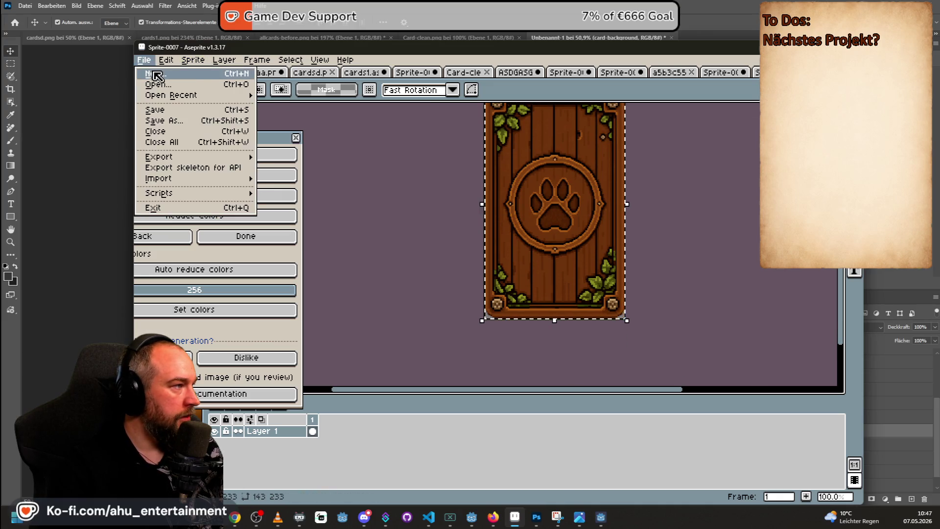
{"action": "left_click", "coordinate": [146, 80]}
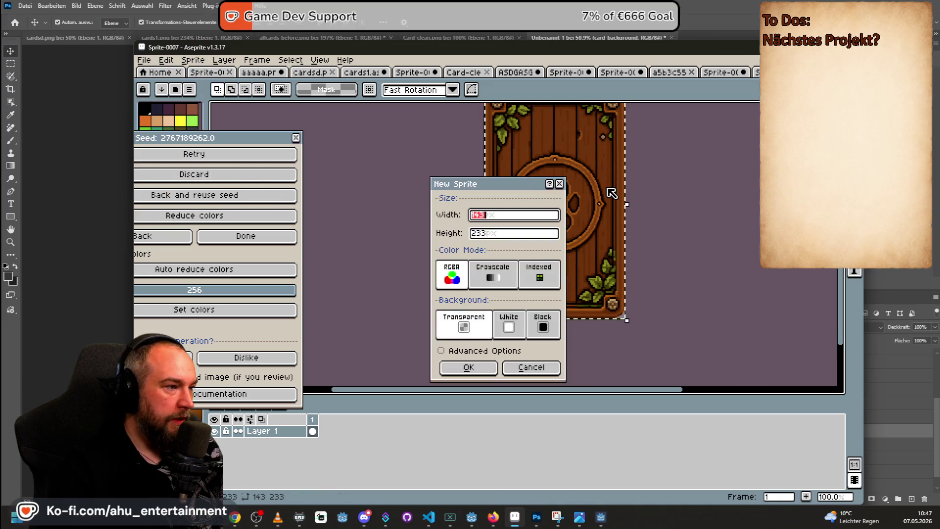
{"action": "left_click", "coordinate": [487, 234]}
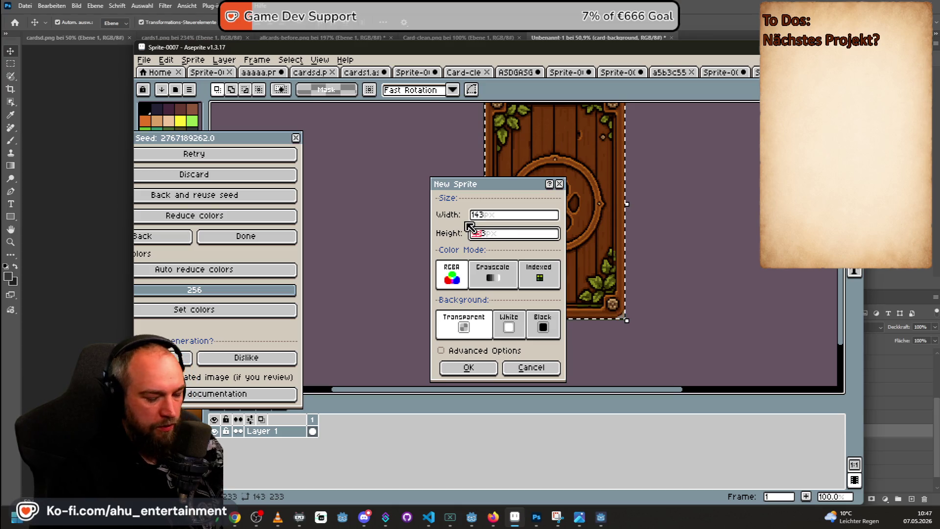
{"action": "type", "text": "1715"}
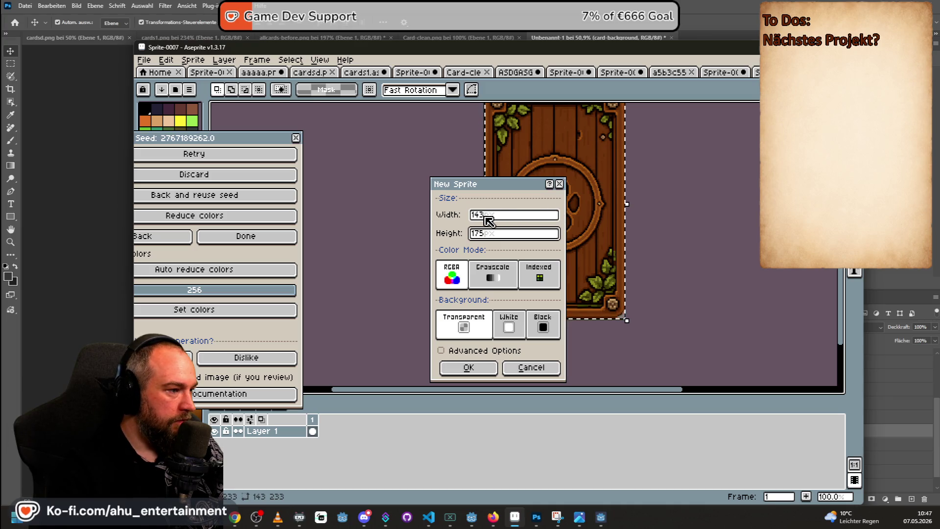
{"action": "left_click", "coordinate": [531, 367]}
{"action": "scroll", "coordinate": [655, 197], "scroll_direction": "down", "scroll_amount": 1}
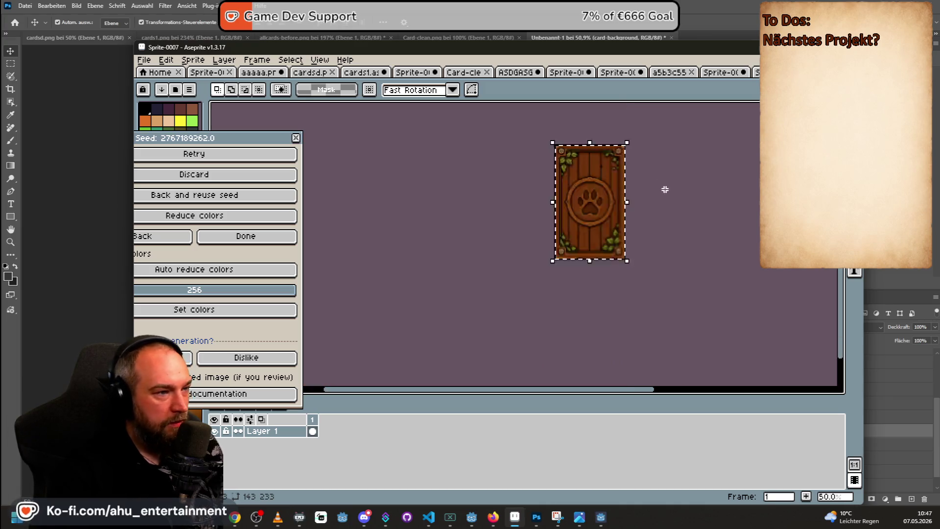
- Duplicate Layer 1 into Layer 1 Copy after a trial corner scale
{"action": "mouse_move", "coordinate": [627, 142]}
{"action": "left_mouse_down"}
{"action": "mouse_move", "coordinate": [610, 168]}
{"action": "mouse_move", "coordinate": [626, 157]}
{"action": "mouse_move", "coordinate": [622, 150]}
{"action": "left_mouse_up"}
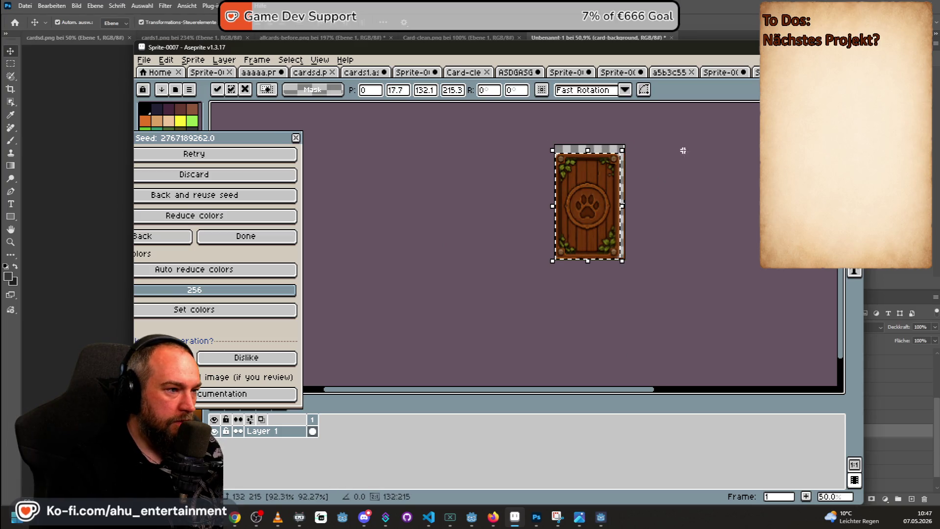
{"action": "key", "text": "Return"}
{"action": "scroll", "coordinate": [690, 157], "scroll_direction": "up", "scroll_amount": 3}
{"action": "scroll", "coordinate": [688, 158], "scroll_direction": "down", "scroll_amount": 2}
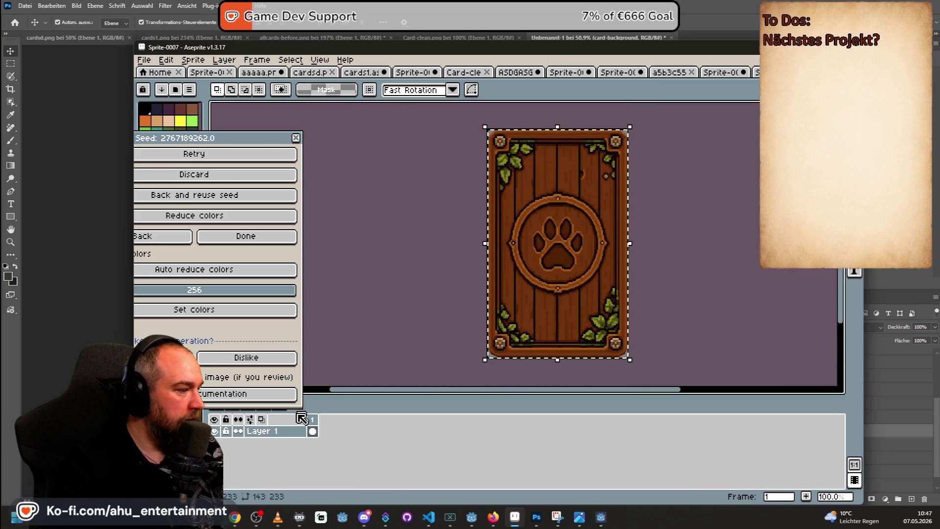
{"action": "right_click", "coordinate": [292, 431]}
{"action": "left_click", "coordinate": [338, 463]}
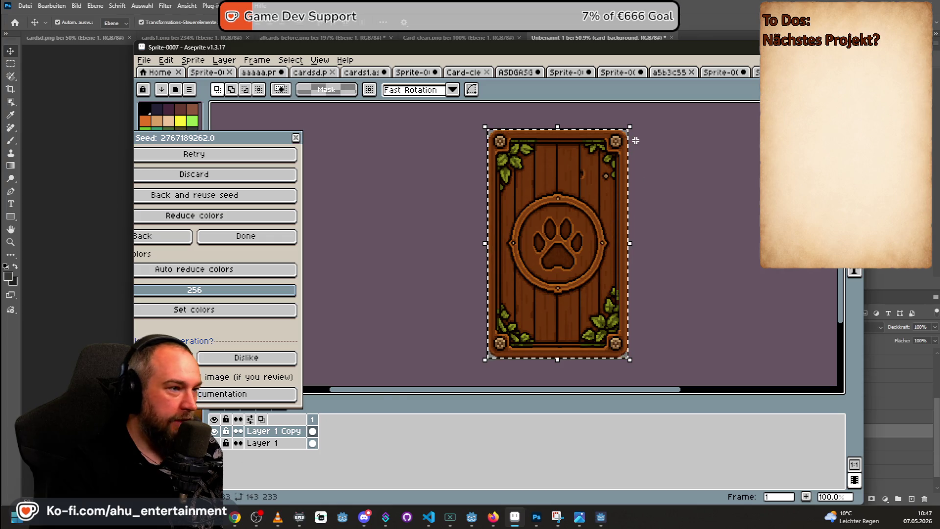
- Try shrinking the card to 119×194 and to height 175, cancelling each attempt
{"action": "left_click_drag", "start_coordinate": [632, 127], "coordinate": [616, 145]}
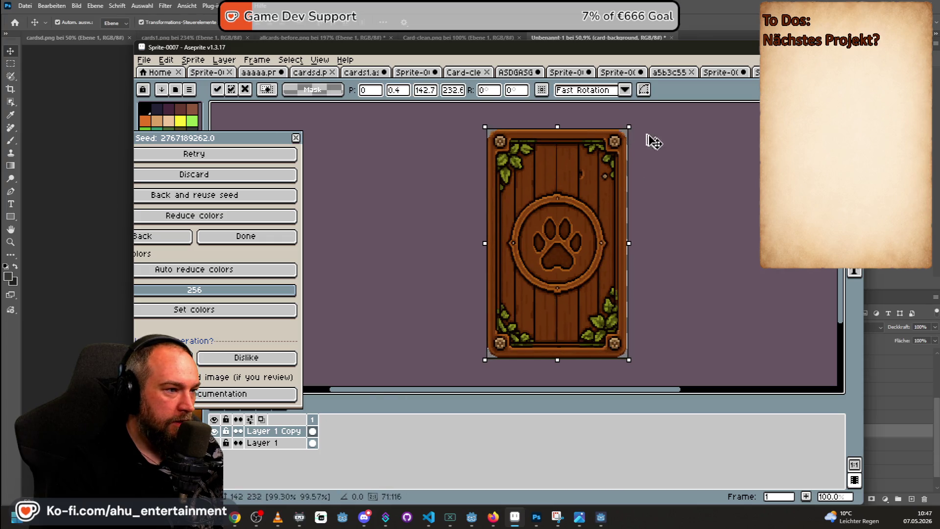
{"action": "key", "text": "Escape"}
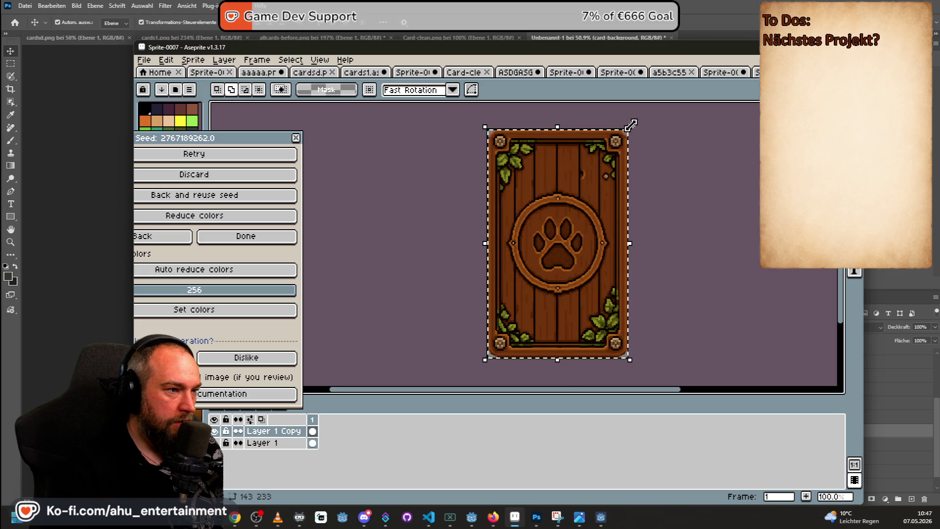
{"action": "left_click", "coordinate": [630, 127]}
{"action": "mouse_move", "coordinate": [631, 127]}
{"action": "left_mouse_down"}
{"action": "mouse_move", "coordinate": [594, 180]}
{"action": "mouse_move", "coordinate": [646, 136]}
{"action": "mouse_move", "coordinate": [600, 178]}
{"action": "left_mouse_up"}
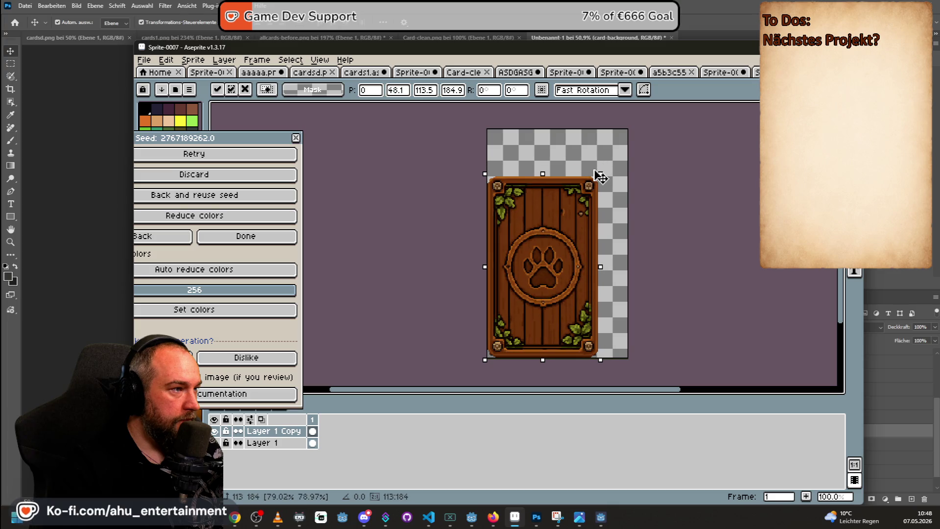
{"action": "key", "text": "Escape"}
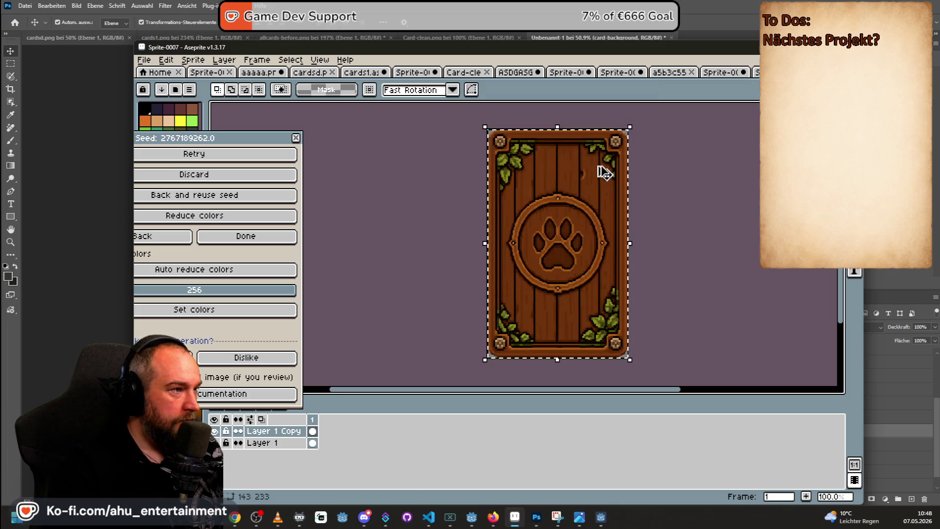
{"action": "left_click", "coordinate": [567, 152]}
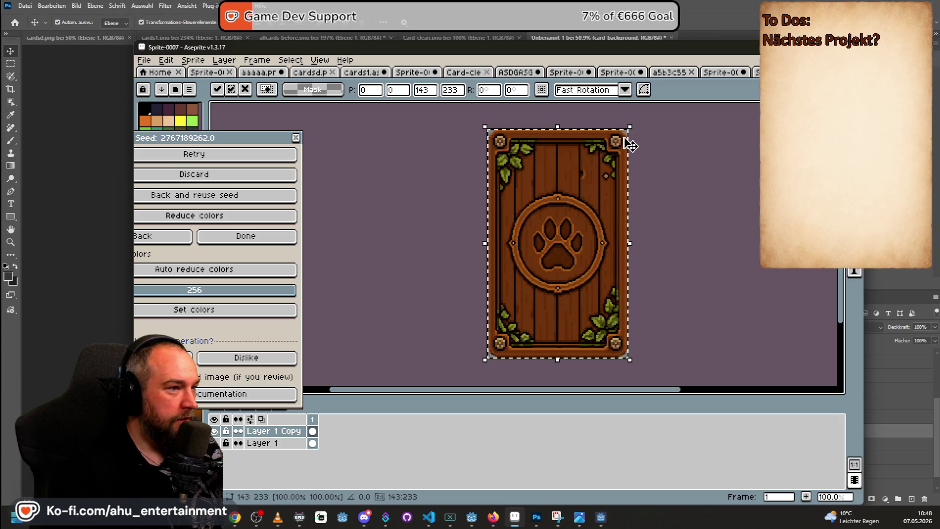
{"action": "left_click", "coordinate": [447, 91]}
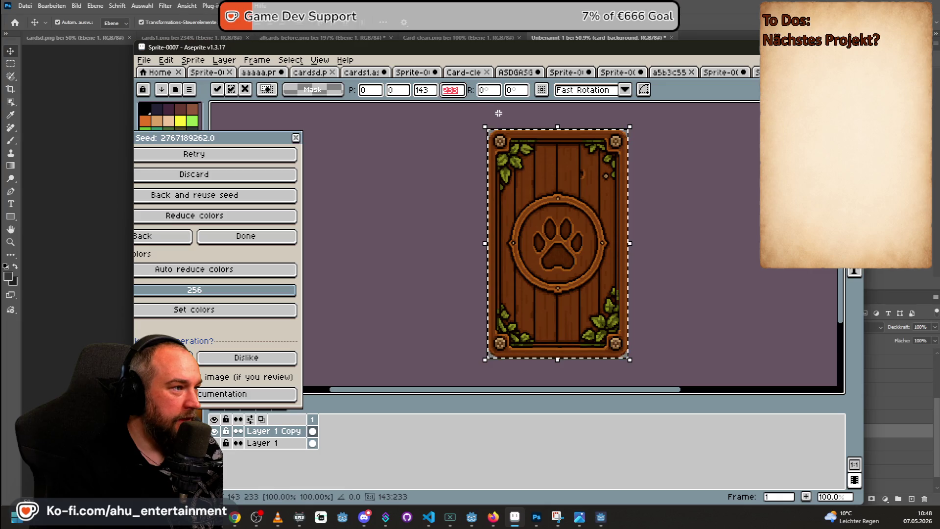
{"action": "type", "text": "175"}
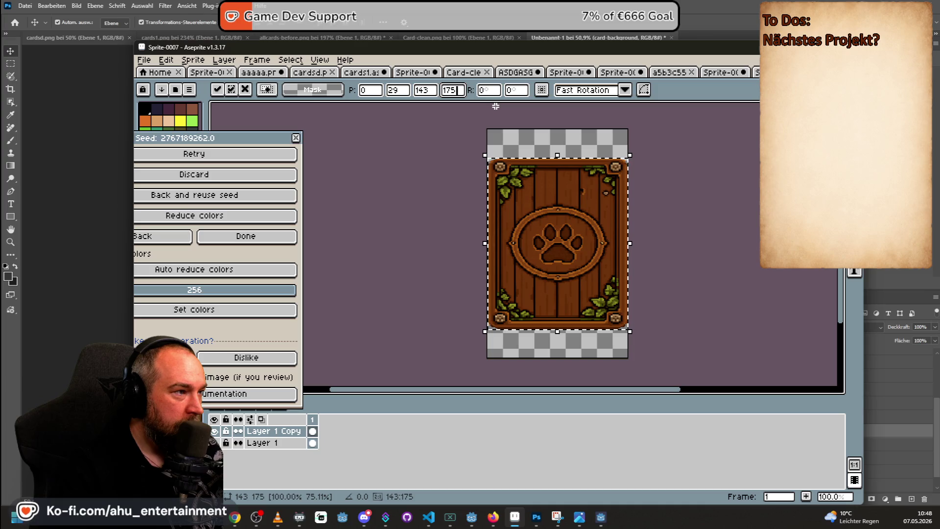
{"action": "key", "text": "Escape"}
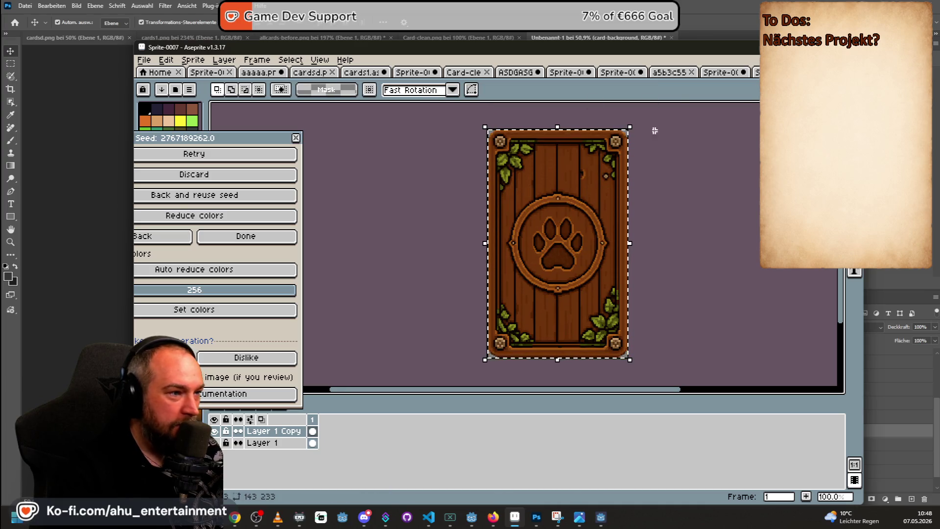
- Start and cancel several more corner transforms, keeping the card at 143×233
{"action": "left_click_drag", "start_coordinate": [627, 129], "coordinate": [630, 127]}
{"action": "key", "text": "Escape"}
{"action": "left_click", "coordinate": [631, 128]}
{"action": "key", "text": "Escape"}
{"action": "left_click", "coordinate": [631, 127]}
{"action": "key", "text": "Escape"}
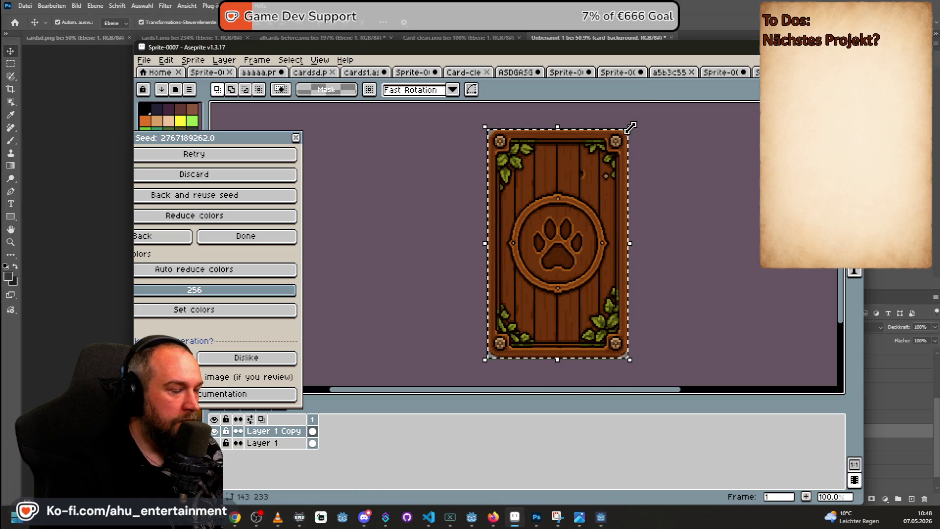
{"action": "left_click", "coordinate": [630, 125]}
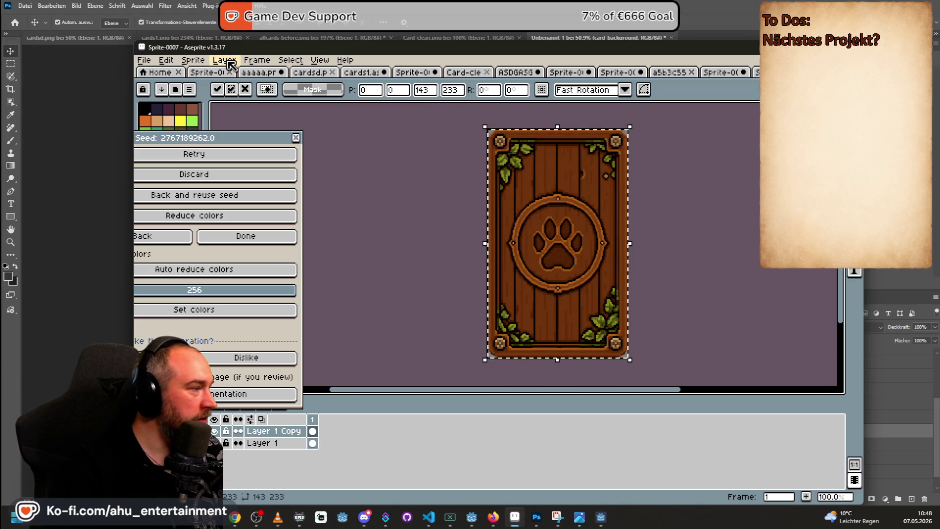
- Scale the sprite to 75% width and height (107×174) with Sprite Size, then deselect
{"action": "left_click", "coordinate": [260, 61]}
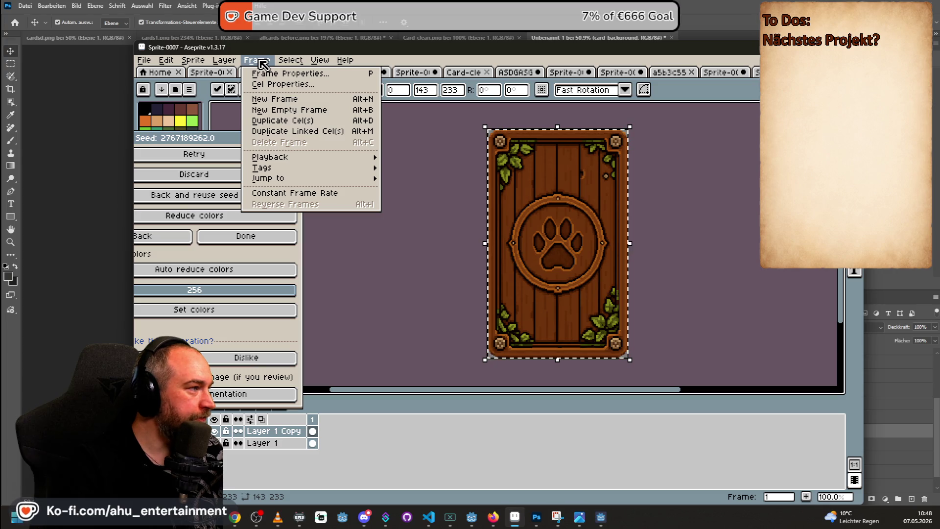
{"action": "mouse_move", "coordinate": [203, 66]}
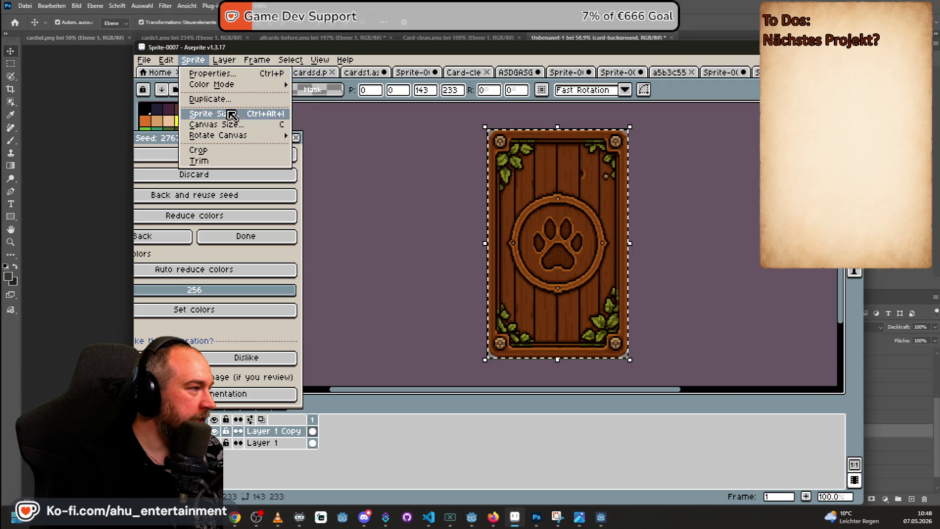
{"action": "left_click", "coordinate": [244, 115]}
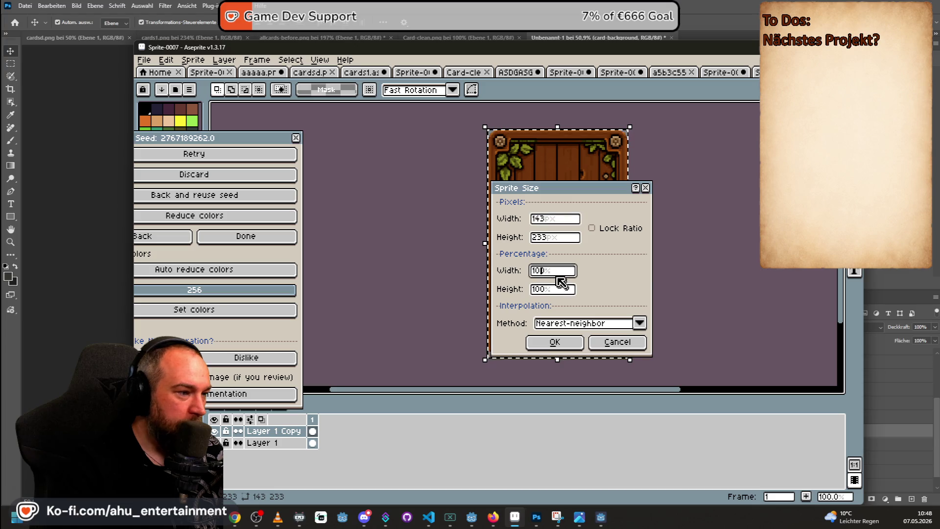
{"action": "double_click", "coordinate": [537, 269]}
{"action": "type", "text": "75"}
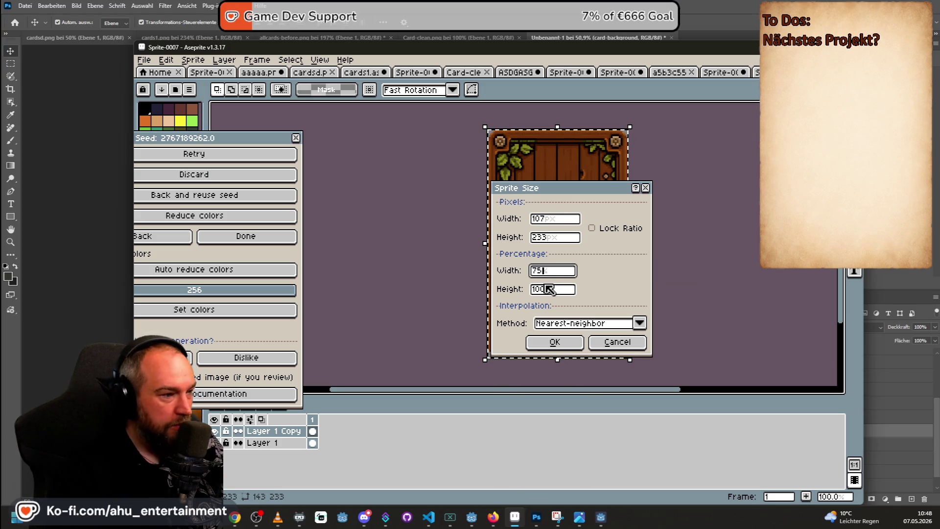
{"action": "double_click", "coordinate": [547, 294]}
{"action": "type", "text": "750"}
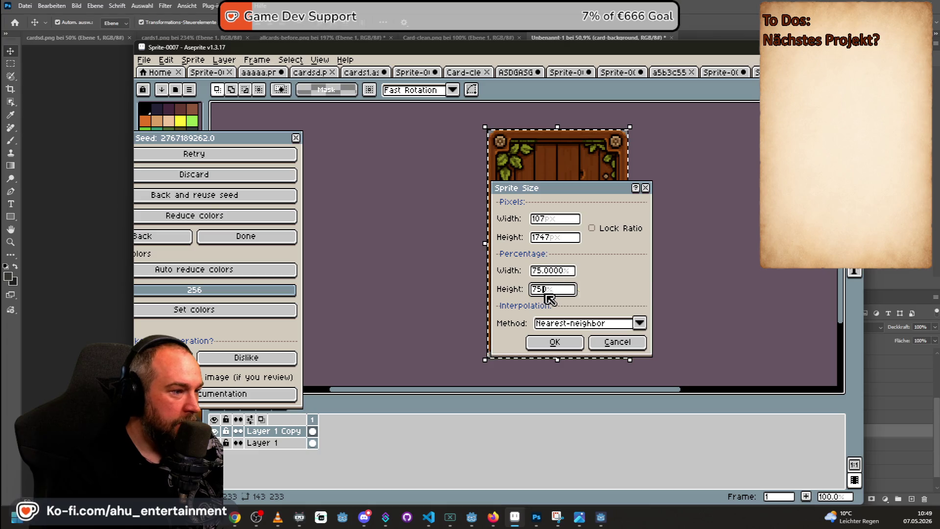
{"action": "left_click", "coordinate": [559, 291]}
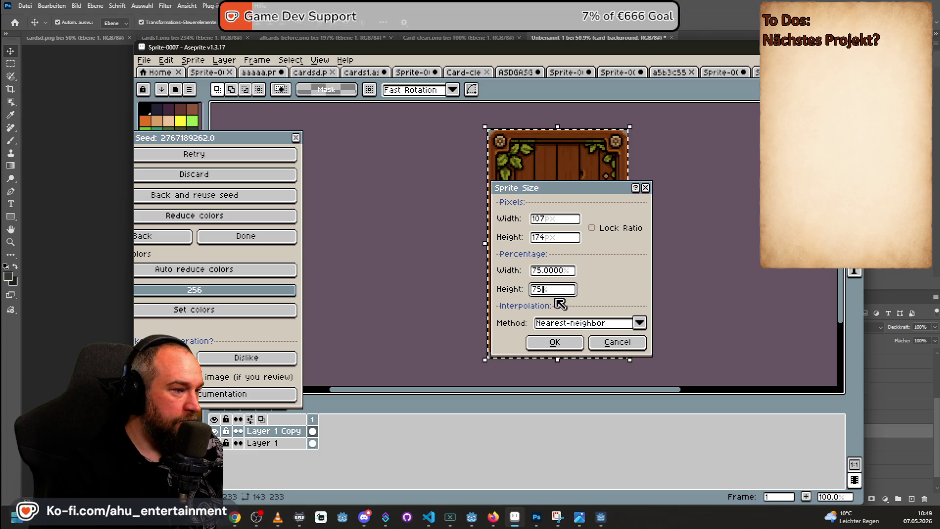
{"action": "left_click", "coordinate": [551, 342]}
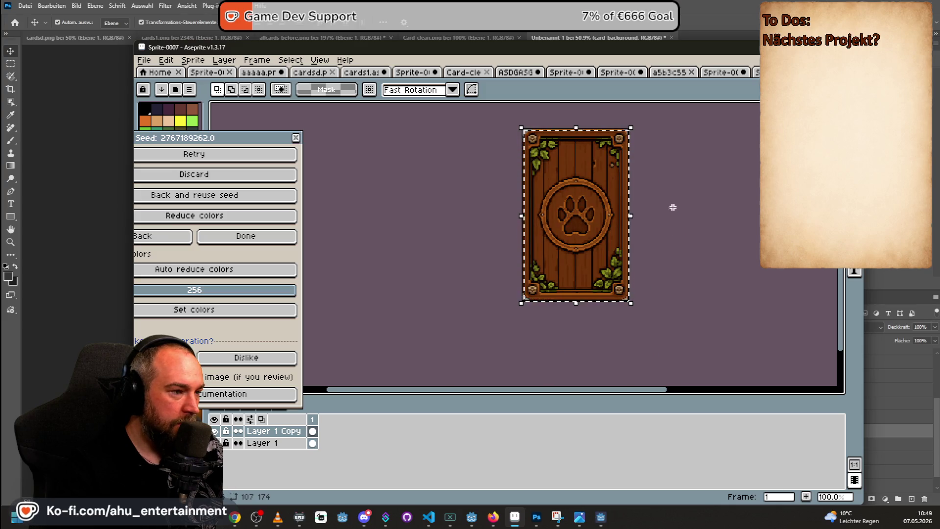
{"action": "scroll", "coordinate": [670, 196], "scroll_direction": "up", "scroll_amount": 2}
{"action": "scroll", "coordinate": [668, 191], "scroll_direction": "down", "scroll_amount": 2}
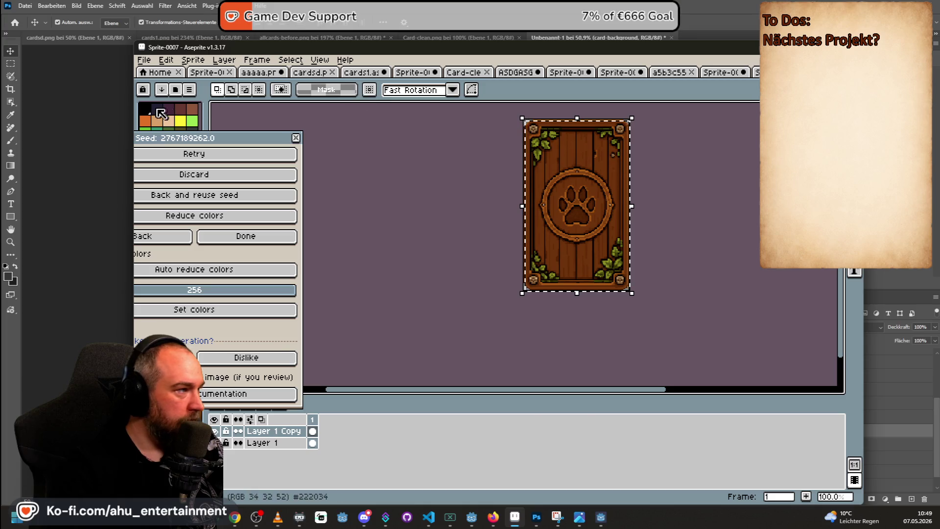
{"action": "key", "text": "ctrl+d"}
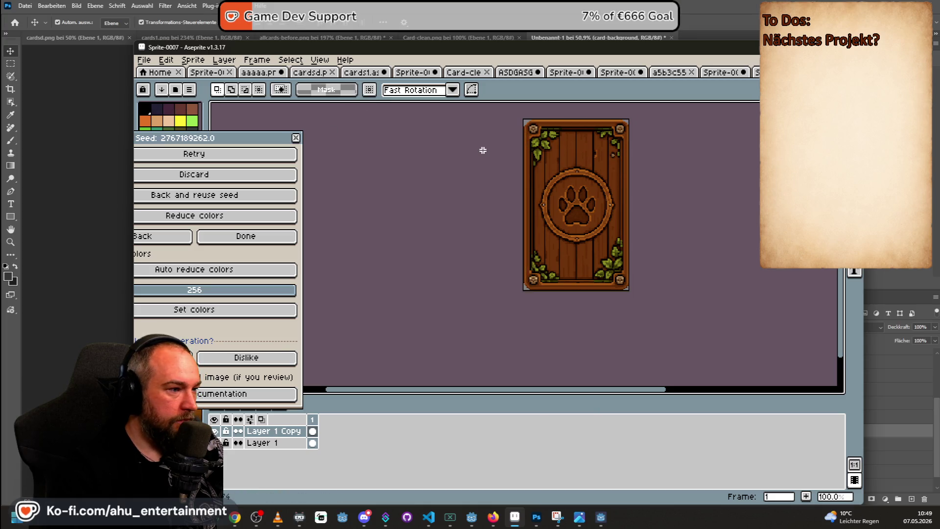
{"action": "left_click", "coordinate": [144, 60]}
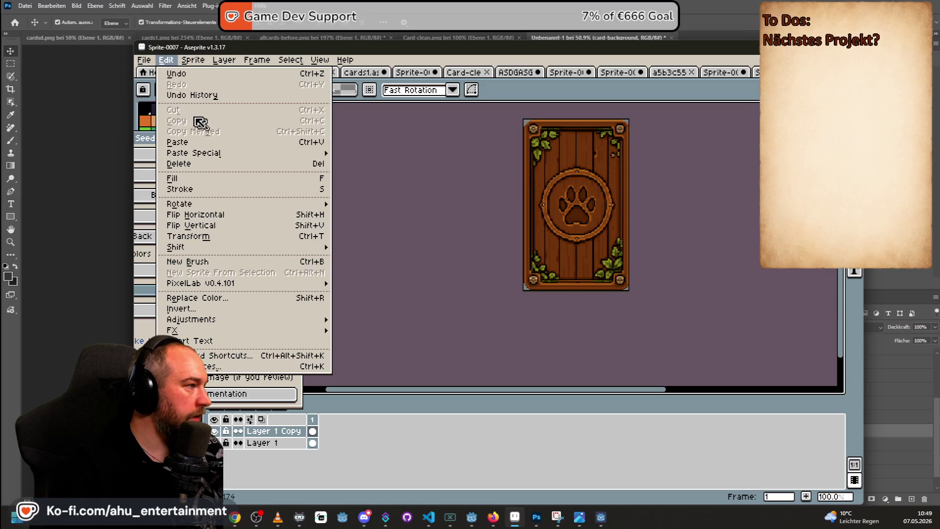
- Export the sprite as Card-background-2.png, accepting the flattened-layers PNG warning
{"action": "mouse_move", "coordinate": [177, 161]}
{"action": "left_click", "coordinate": [275, 156]}
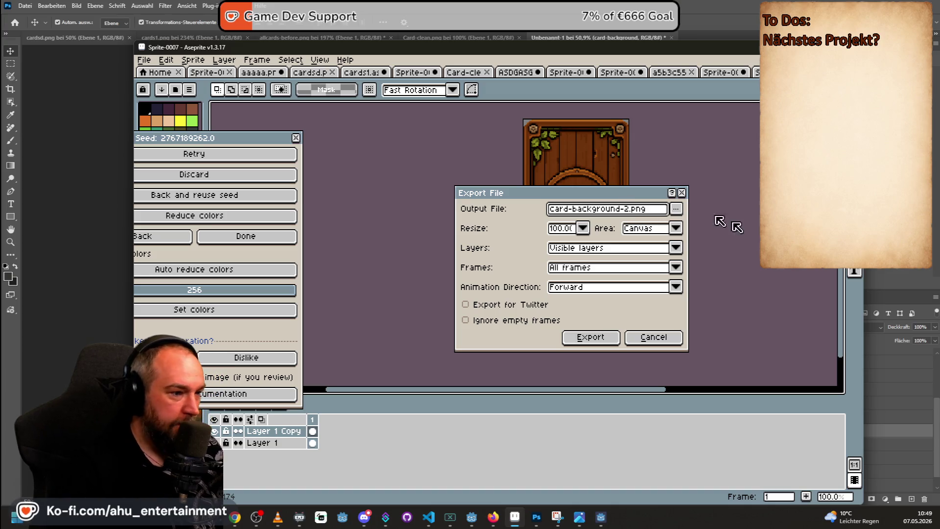
{"action": "left_click", "coordinate": [583, 337]}
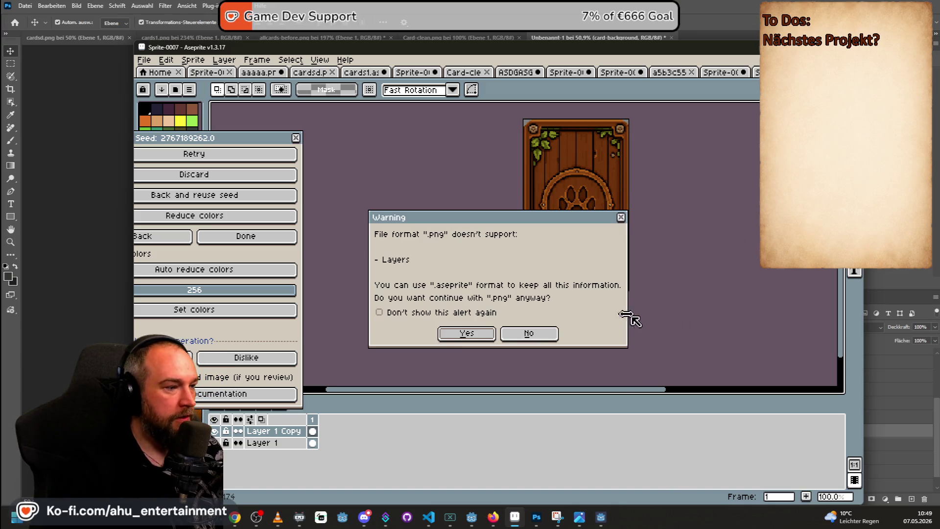
{"action": "left_click", "coordinate": [481, 336]}
{"action": "key", "text": "i"}
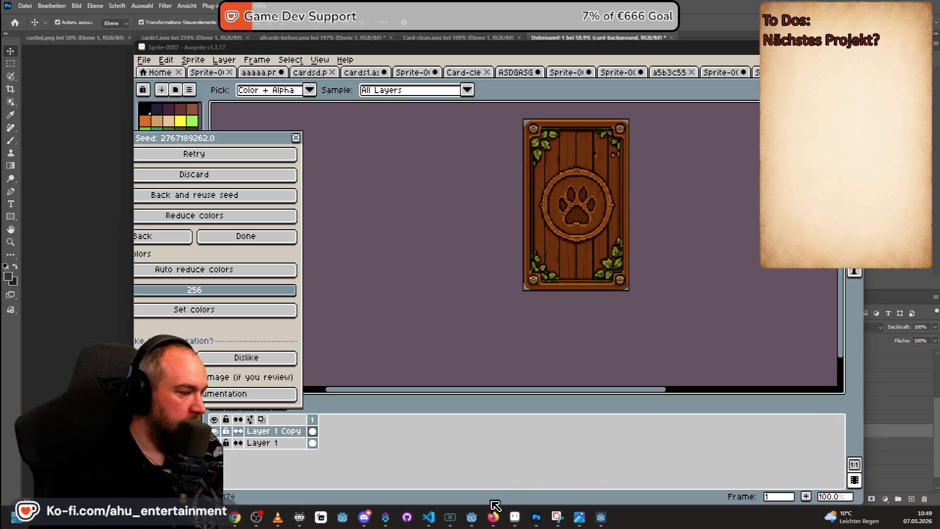
{"action": "left_click", "coordinate": [536, 516]}
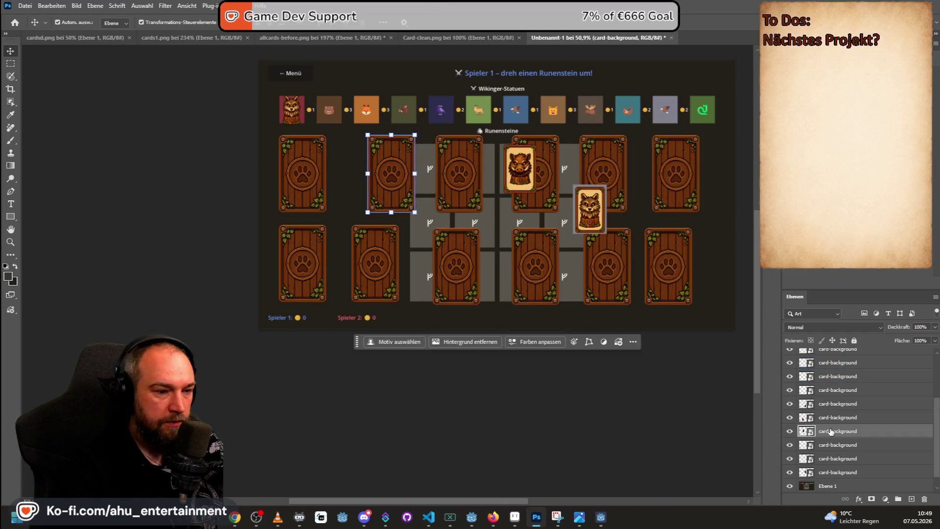
- Delete the old card-background layers from the Photoshop mockup
{"action": "scroll", "coordinate": [833, 391], "scroll_direction": "up", "scroll_amount": 5}
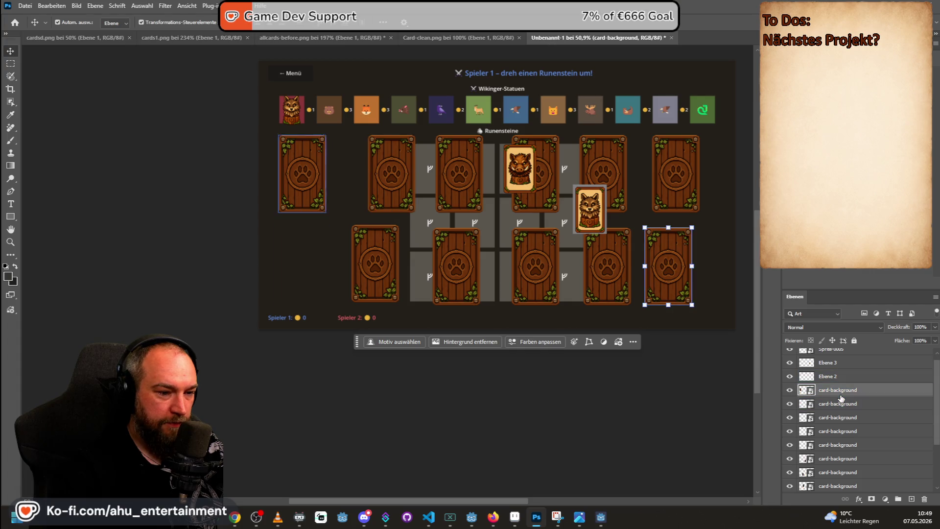
{"action": "double_click", "coordinate": [842, 394]}
{"action": "key", "text": "Return"}
{"action": "key", "text": "Delete"}
{"action": "key", "text": "Delete"}
{"action": "key", "text": "Delete"}
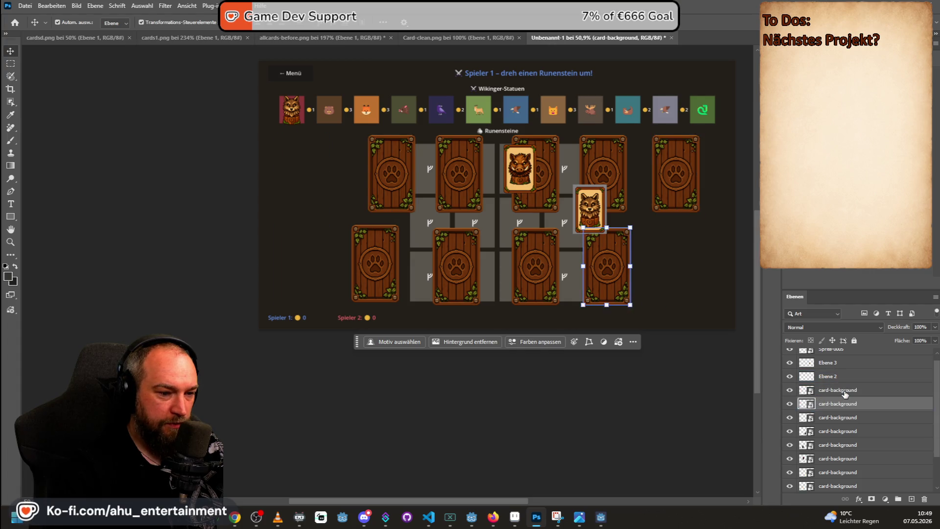
{"action": "key", "text": "Delete"}
{"action": "key", "text": "Delete"}
{"action": "key", "text": "Delete"}
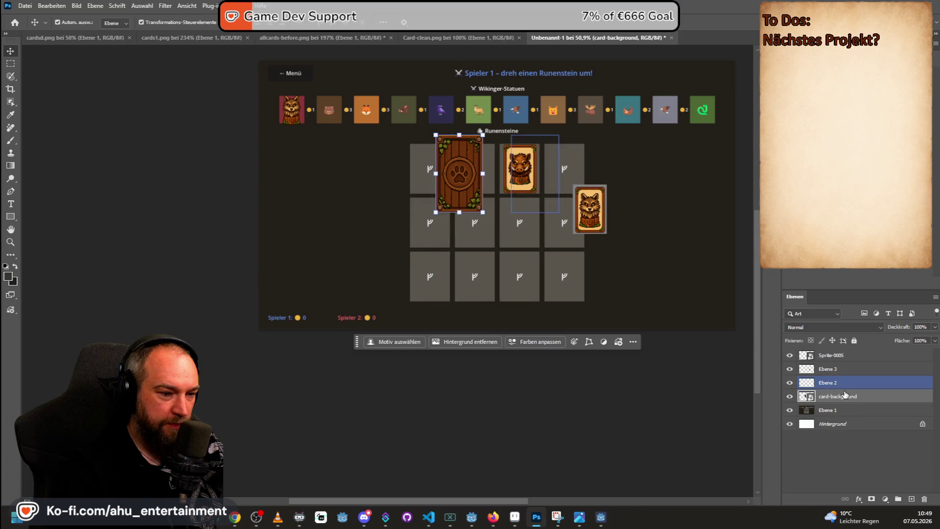
- Place card-background-2.png into the top-left grid slot and commit it
{"action": "mouse_move", "coordinate": [754, 230]}
{"action": "left_mouse_down"}
{"action": "mouse_move", "coordinate": [609, 231]}
{"action": "mouse_move", "coordinate": [593, 258]}
{"action": "left_mouse_up"}
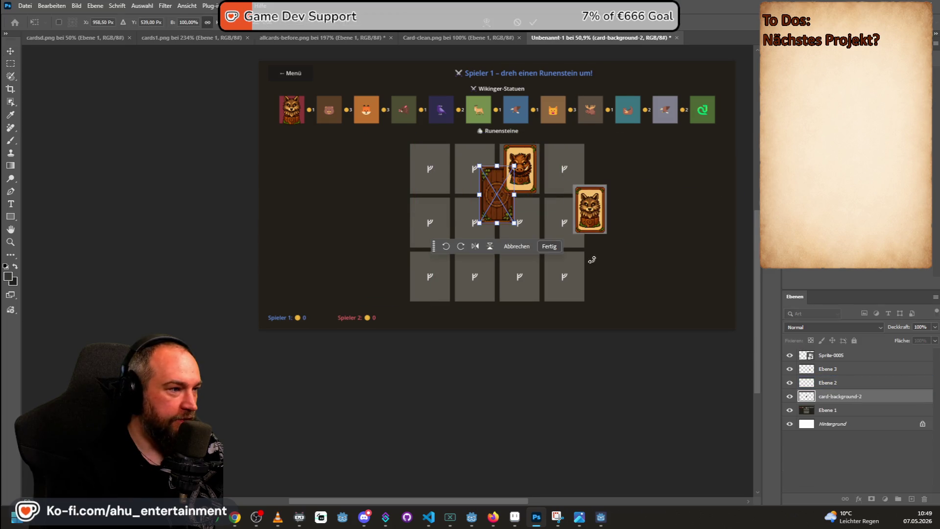
{"action": "left_click_drag", "start_coordinate": [496, 194], "coordinate": [431, 169]}
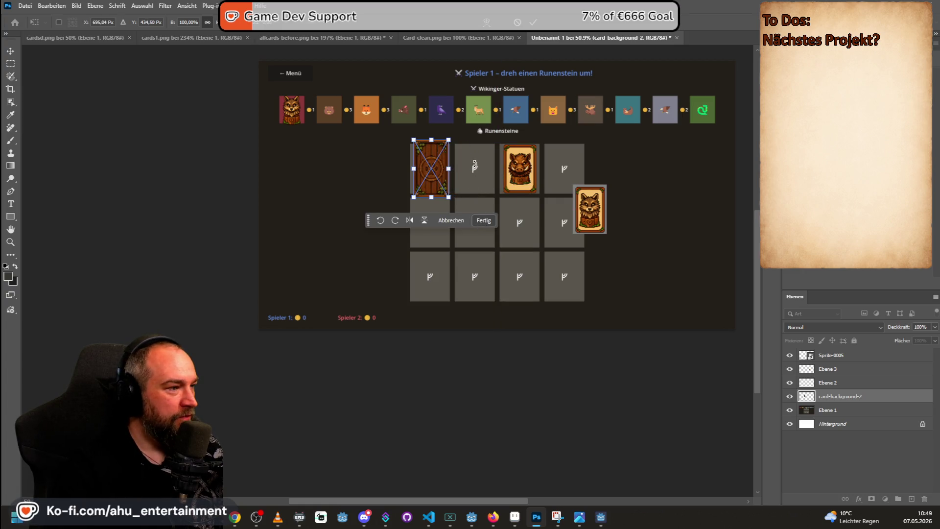
{"action": "left_click", "coordinate": [10, 64]}
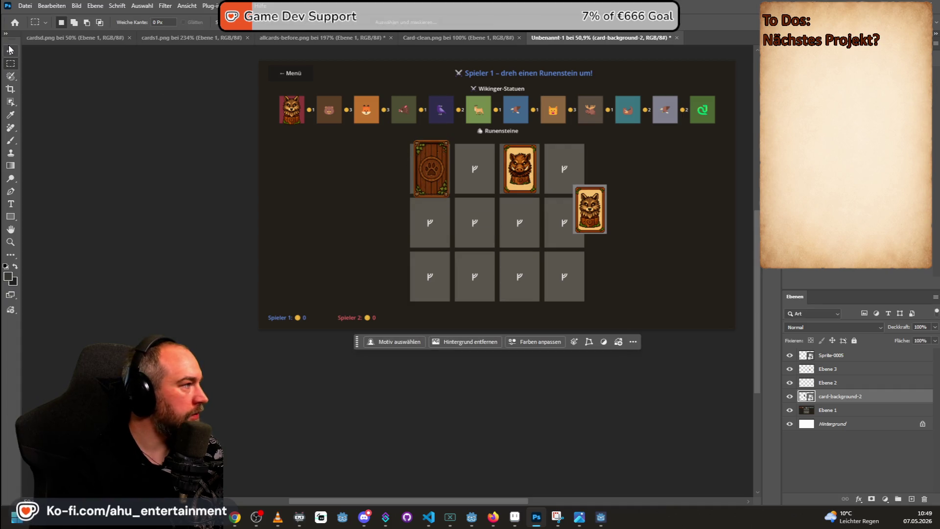
- Copy the card back across the top row and into row 2, moving the boar card aside
{"action": "key", "text": "v"}
{"action": "mouse_move", "coordinate": [405, 144]}
{"action": "left_mouse_down"}
{"action": "mouse_move", "coordinate": [474, 164]}
{"action": "mouse_move", "coordinate": [502, 191]}
{"action": "mouse_move", "coordinate": [482, 165]}
{"action": "mouse_move", "coordinate": [522, 184]}
{"action": "mouse_move", "coordinate": [603, 188]}
{"action": "left_mouse_up"}
{"action": "left_click_drag", "start_coordinate": [492, 199], "coordinate": [517, 172]}
{"action": "left_click_drag", "start_coordinate": [495, 193], "coordinate": [561, 171]}
{"action": "mouse_move", "coordinate": [495, 193]}
{"action": "left_mouse_down"}
{"action": "mouse_move", "coordinate": [494, 179]}
{"action": "mouse_move", "coordinate": [443, 226]}
{"action": "mouse_move", "coordinate": [496, 206]}
{"action": "mouse_move", "coordinate": [467, 236]}
{"action": "left_mouse_up"}
{"action": "key", "text": "ctrl+v"}
{"action": "left_click_drag", "start_coordinate": [501, 211], "coordinate": [501, 211]}
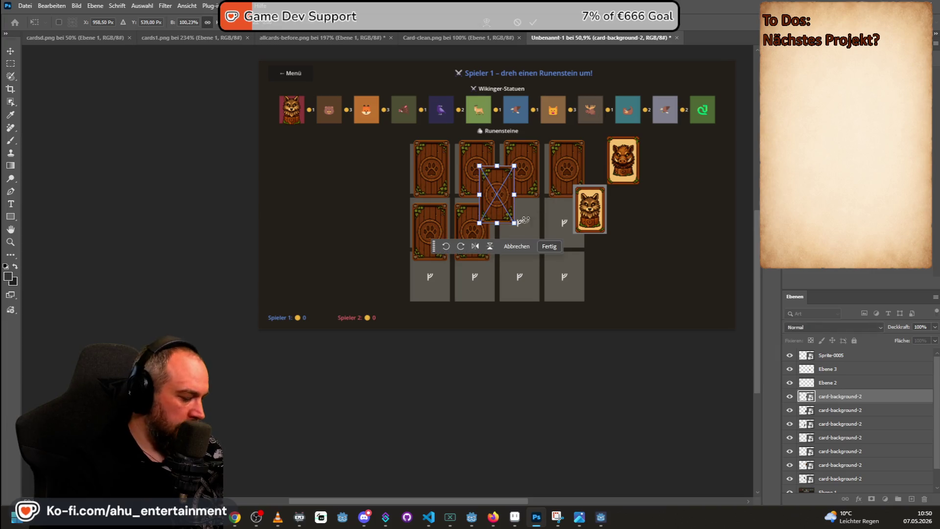
{"action": "left_click", "coordinate": [8, 65]}
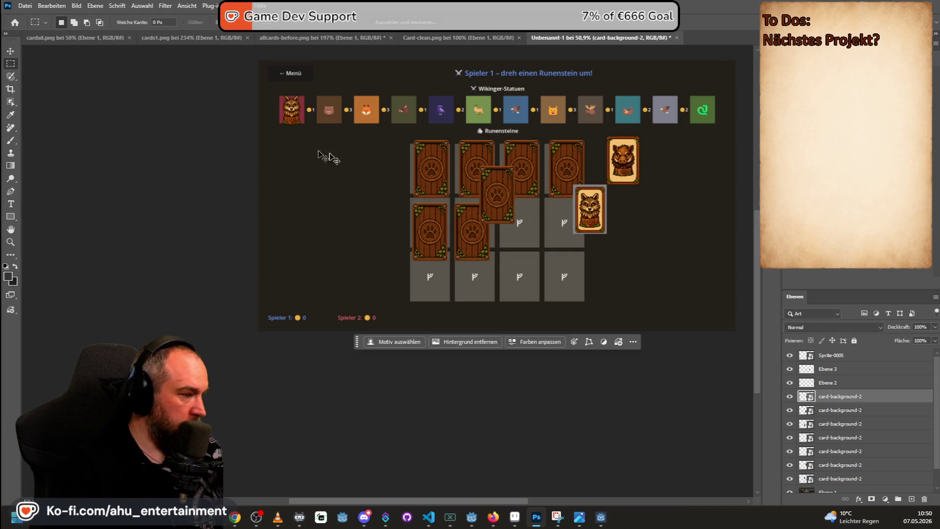
{"action": "key", "text": "Delete"}
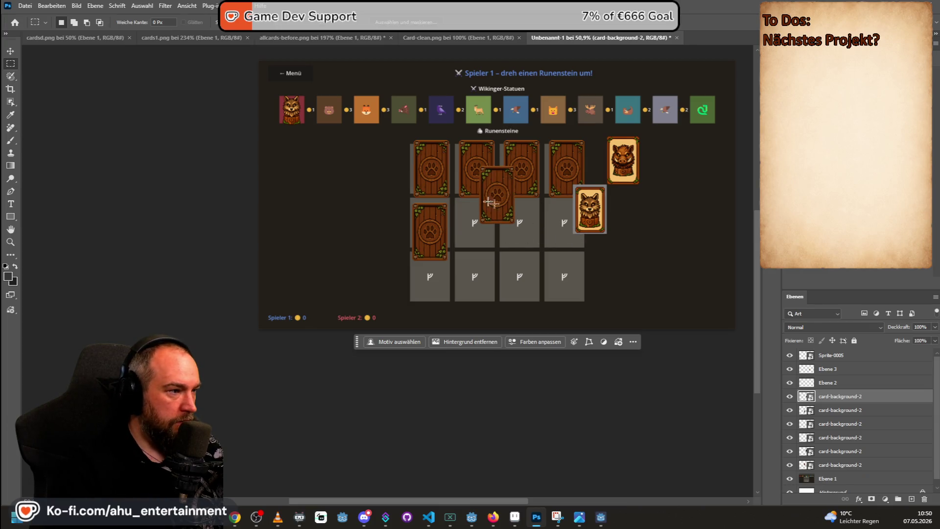
{"action": "key", "text": "v"}
{"action": "mouse_move", "coordinate": [495, 195]}
{"action": "left_mouse_down"}
{"action": "mouse_move", "coordinate": [468, 231]}
{"action": "mouse_move", "coordinate": [476, 231]}
{"action": "mouse_move", "coordinate": [484, 198]}
{"action": "mouse_move", "coordinate": [511, 230]}
{"action": "mouse_move", "coordinate": [507, 245]}
{"action": "mouse_move", "coordinate": [520, 234]}
{"action": "mouse_move", "coordinate": [568, 234]}
{"action": "left_mouse_up"}
- Fill row 2's fourth slot and align the second-row cards with the top row
{"action": "left_click_drag", "start_coordinate": [567, 198], "coordinate": [492, 188]}
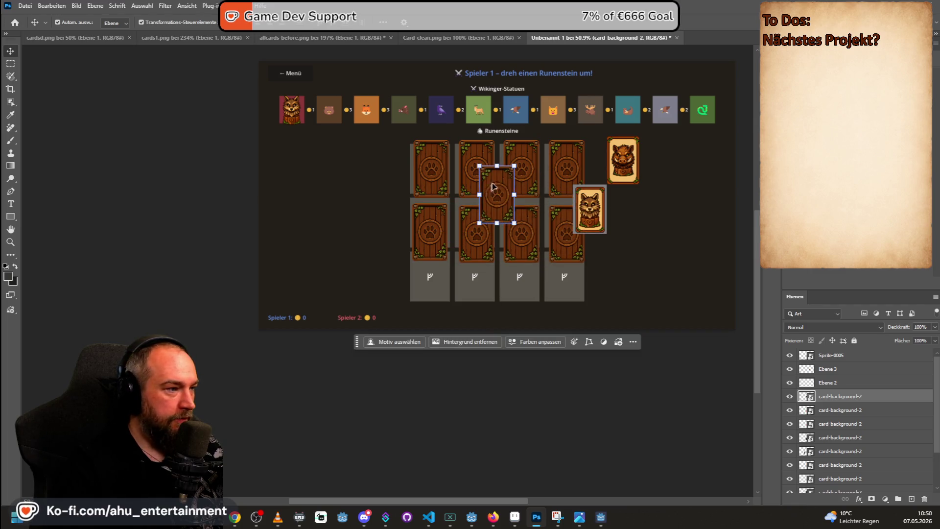
{"action": "left_click", "coordinate": [428, 220]}
{"action": "scroll", "coordinate": [428, 219], "scroll_direction": "up", "scroll_amount": 1}
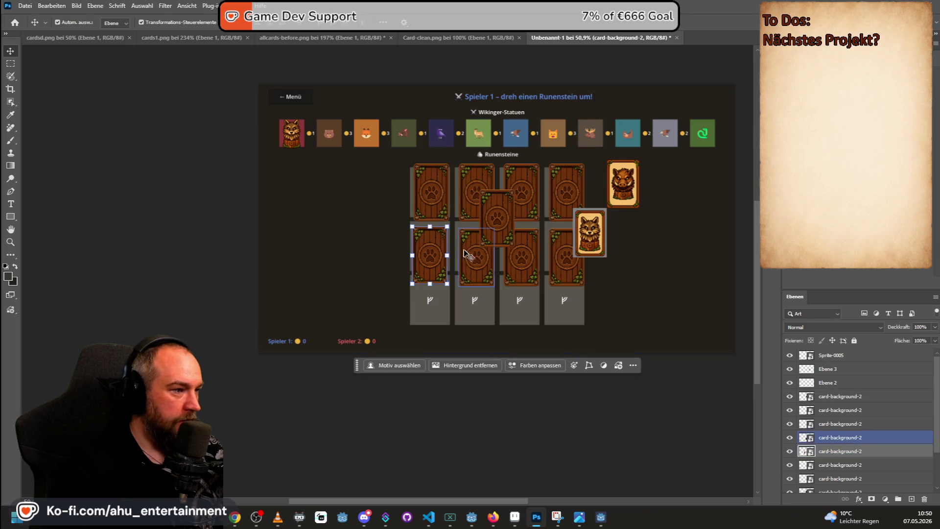
{"action": "scroll", "coordinate": [454, 255], "scroll_direction": "up", "scroll_amount": 2, "text": "alt"}
{"action": "scroll", "coordinate": [454, 255], "scroll_direction": "up", "scroll_amount": 2, "text": "alt"}
{"action": "left_click_drag", "start_coordinate": [432, 210], "coordinate": [418, 229]}
{"action": "left_click_drag", "start_coordinate": [486, 244], "coordinate": [486, 234]}
{"action": "left_click_drag", "start_coordinate": [610, 264], "coordinate": [611, 252]}
{"action": "left_click_drag", "start_coordinate": [707, 251], "coordinate": [707, 240]}
{"action": "scroll", "coordinate": [586, 246], "scroll_direction": "down", "scroll_amount": 1}
{"action": "scroll", "coordinate": [585, 246], "scroll_direction": "down", "scroll_amount": 1}
{"action": "scroll", "coordinate": [593, 241], "scroll_direction": "down", "scroll_amount": 2, "text": "alt"}
- Fill the four bottom-row slots and move the boar card onto the top-left slot
{"action": "mouse_move", "coordinate": [571, 161]}
{"action": "left_mouse_down"}
{"action": "mouse_move", "coordinate": [456, 325]}
{"action": "mouse_move", "coordinate": [465, 315]}
{"action": "left_mouse_up"}
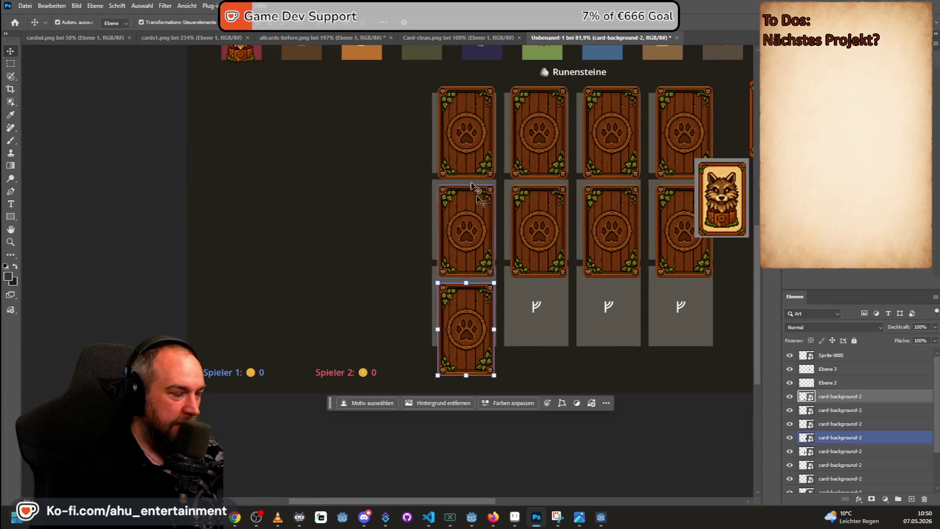
{"action": "mouse_move", "coordinate": [477, 213]}
{"action": "left_mouse_down"}
{"action": "mouse_move", "coordinate": [535, 275]}
{"action": "mouse_move", "coordinate": [544, 319]}
{"action": "left_mouse_up"}
{"action": "mouse_move", "coordinate": [466, 212]}
{"action": "left_mouse_down"}
{"action": "mouse_move", "coordinate": [597, 315]}
{"action": "mouse_move", "coordinate": [601, 329]}
{"action": "left_mouse_up"}
{"action": "mouse_move", "coordinate": [484, 234]}
{"action": "left_mouse_down"}
{"action": "mouse_move", "coordinate": [491, 227]}
{"action": "mouse_move", "coordinate": [708, 333]}
{"action": "left_mouse_up"}
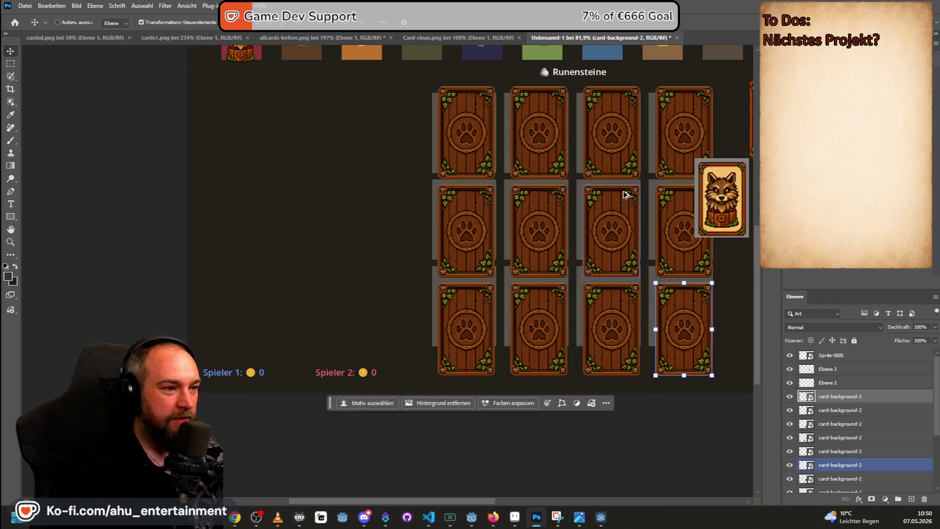
{"action": "scroll", "coordinate": [640, 203], "scroll_direction": "down", "scroll_amount": 3}
{"action": "scroll", "coordinate": [734, 225], "scroll_direction": "up", "scroll_amount": 1}
{"action": "scroll", "coordinate": [719, 242], "scroll_direction": "down", "scroll_amount": 2}
{"action": "left_click_drag", "start_coordinate": [481, 502], "coordinate": [544, 504]}
{"action": "scroll", "coordinate": [370, 188], "scroll_direction": "up", "scroll_amount": 1}
{"action": "key", "text": "ctrl"}
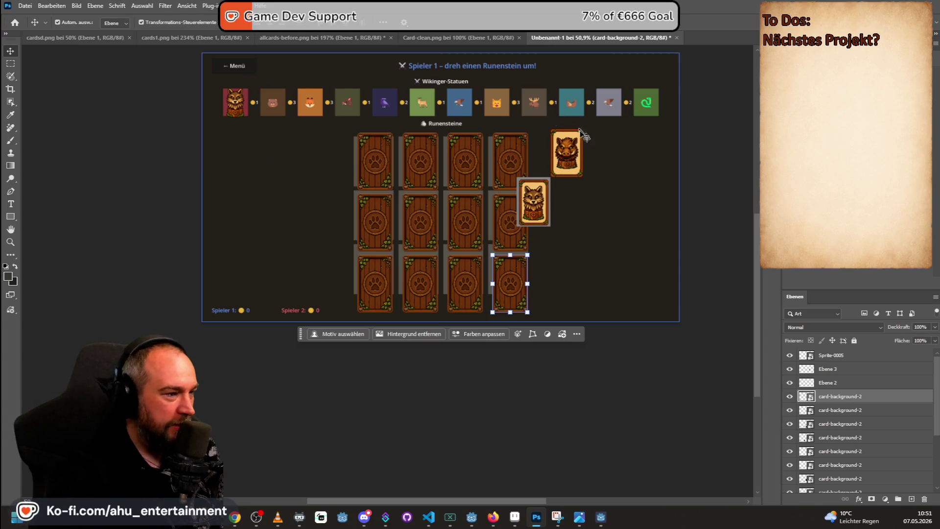
{"action": "left_click_drag", "start_coordinate": [575, 154], "coordinate": [375, 171]}
- Nudge the boar card up onto the top-left card back, scale it slightly, and commit
{"action": "scroll", "coordinate": [311, 188], "scroll_direction": "up", "scroll_amount": 5}
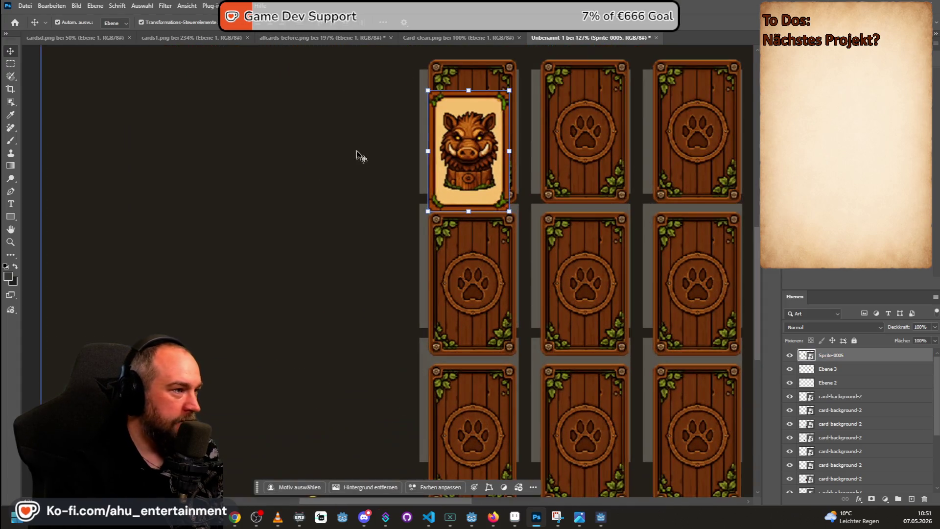
{"action": "left_click_drag", "start_coordinate": [465, 130], "coordinate": [466, 126]}
{"action": "mouse_move", "coordinate": [509, 80]}
{"action": "left_mouse_down"}
{"action": "mouse_move", "coordinate": [511, 68]}
{"action": "mouse_move", "coordinate": [508, 80]}
{"action": "mouse_move", "coordinate": [518, 81]}
{"action": "left_mouse_up"}
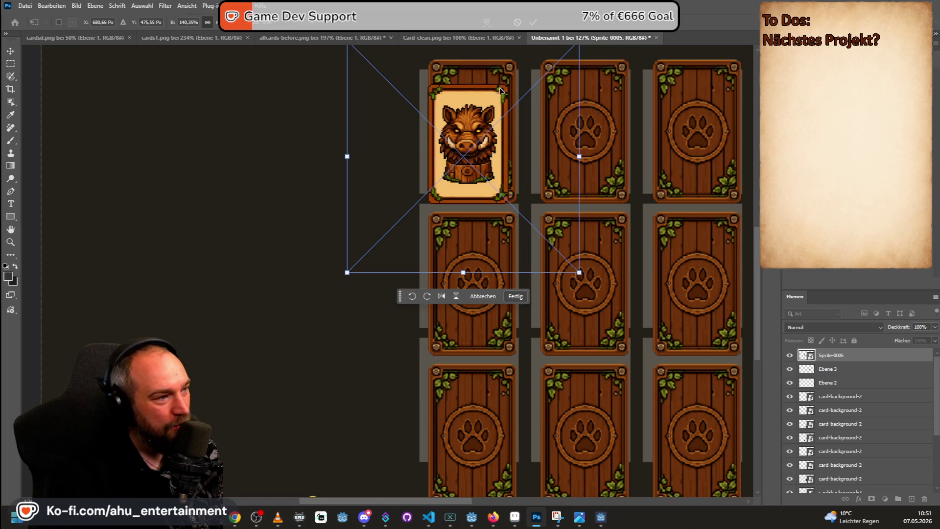
{"action": "scroll", "coordinate": [489, 74], "scroll_direction": "up", "scroll_amount": 4}
{"action": "scroll", "coordinate": [482, 76], "scroll_direction": "down", "scroll_amount": 2}
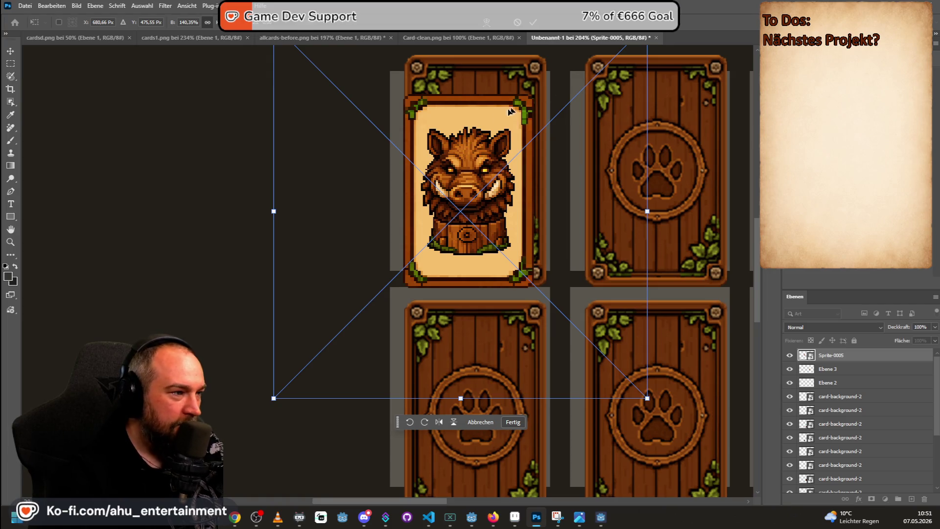
{"action": "scroll", "coordinate": [440, 116], "scroll_direction": "down", "scroll_amount": 3}
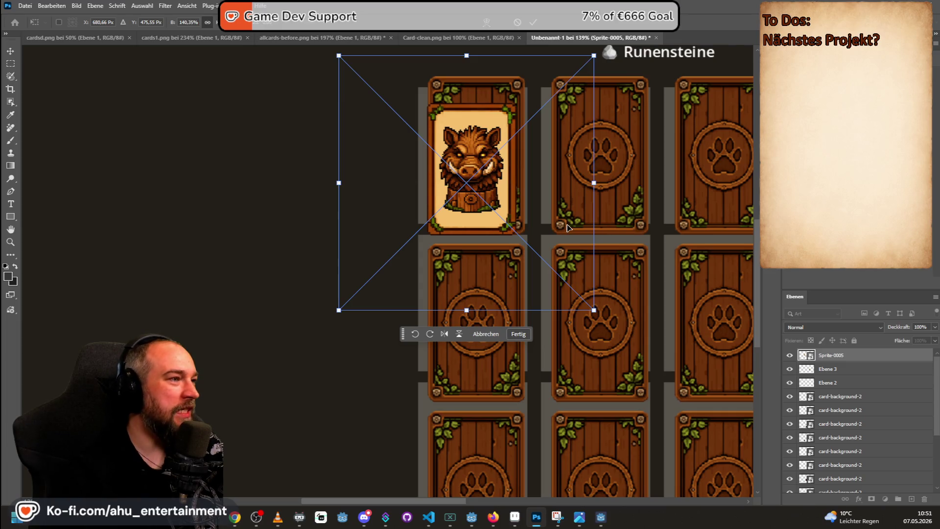
{"action": "left_click", "coordinate": [10, 63]}
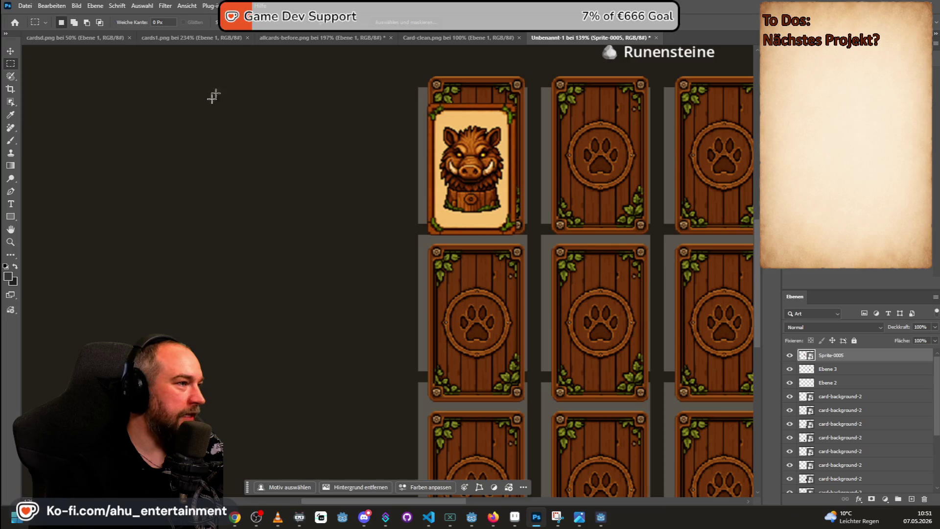
- Undo the nudge and scale the boar card up to the card backs' width
{"action": "key", "text": "ctrl+z"}
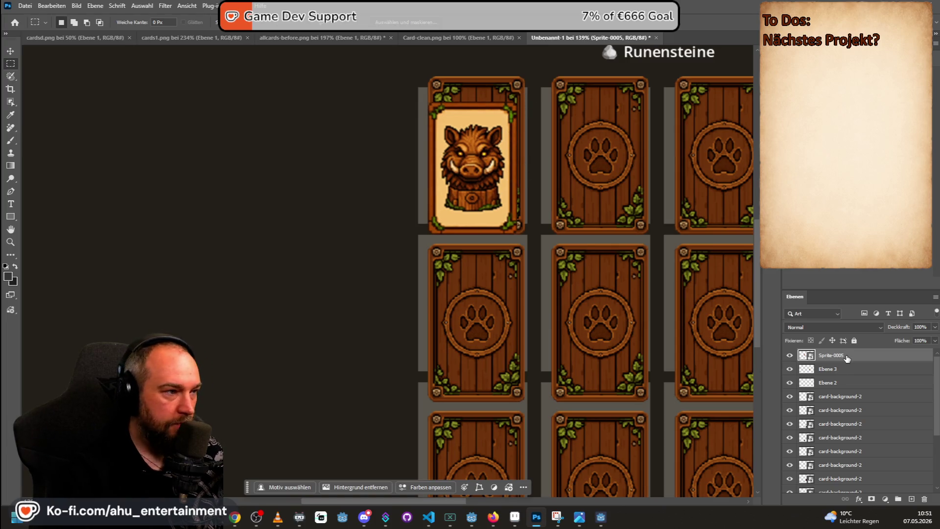
{"action": "key", "text": "ctrl+t"}
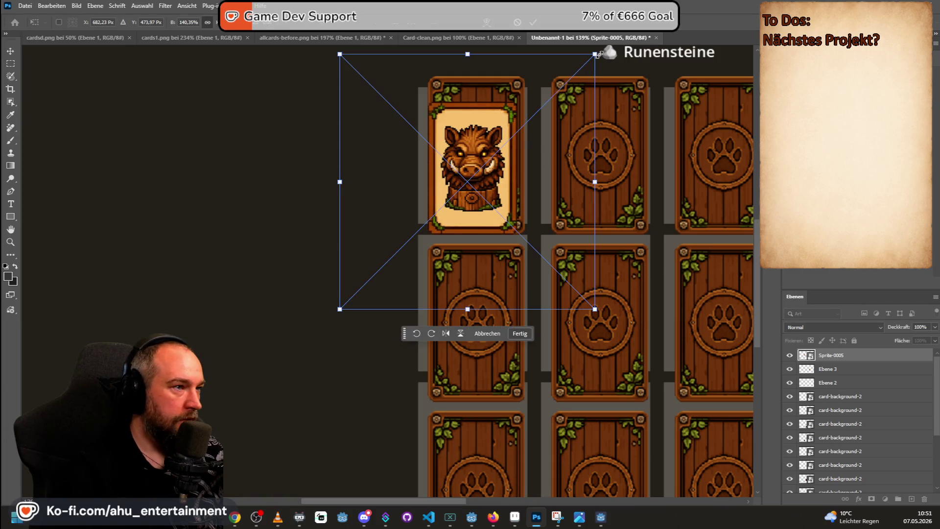
{"action": "mouse_move", "coordinate": [595, 55]}
{"action": "left_mouse_down"}
{"action": "mouse_move", "coordinate": [577, 122]}
{"action": "mouse_move", "coordinate": [526, 200]}
{"action": "left_mouse_up"}
{"action": "left_click_drag", "start_coordinate": [468, 269], "coordinate": [468, 239]}
{"action": "key", "text": "ctrl+z"}
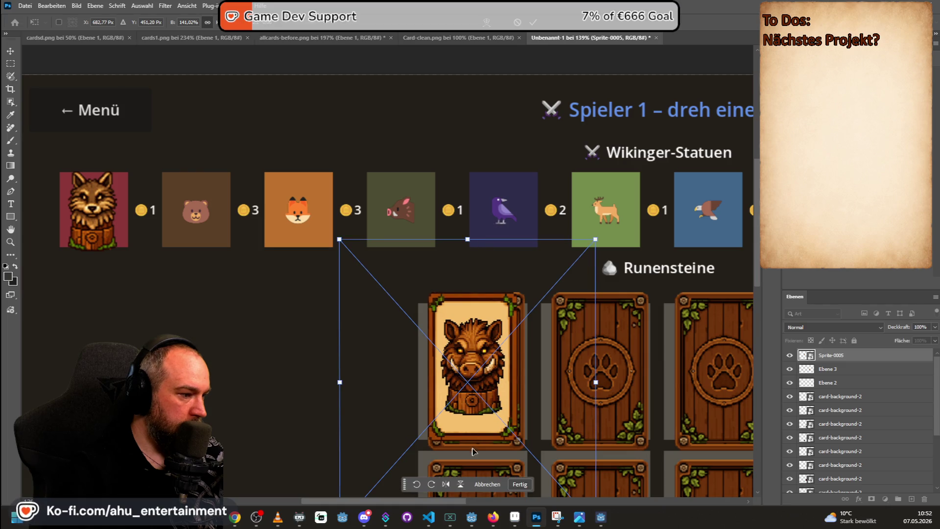
{"action": "scroll", "coordinate": [604, 370], "scroll_direction": "down", "scroll_amount": 2}
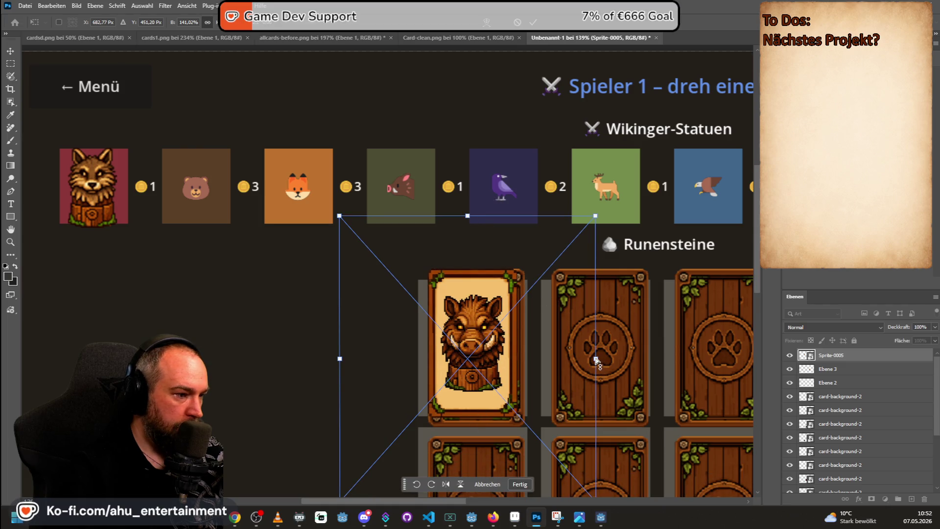
{"action": "left_click_drag", "start_coordinate": [596, 361], "coordinate": [620, 364]}
- Stretch the boar card to card-back height, align it in the top-left slot, and confirm
{"action": "scroll", "coordinate": [457, 229], "scroll_direction": "down", "scroll_amount": 4}
{"action": "left_click_drag", "start_coordinate": [457, 229], "coordinate": [448, 226]}
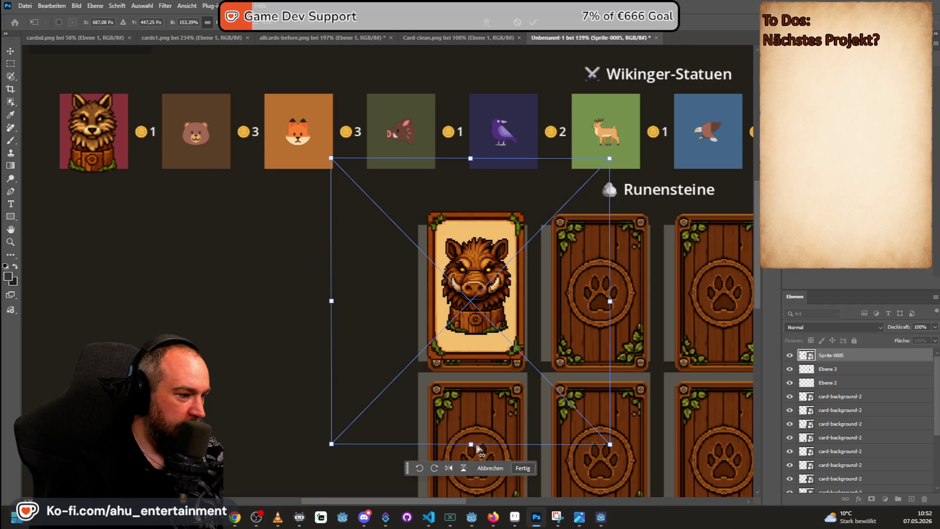
{"action": "left_click_drag", "start_coordinate": [472, 443], "coordinate": [471, 462]}
{"action": "left_click_drag", "start_coordinate": [476, 238], "coordinate": [475, 252]}
{"action": "left_click", "coordinate": [12, 63]}
{"action": "scroll", "coordinate": [576, 161], "scroll_direction": "down", "scroll_amount": 3}
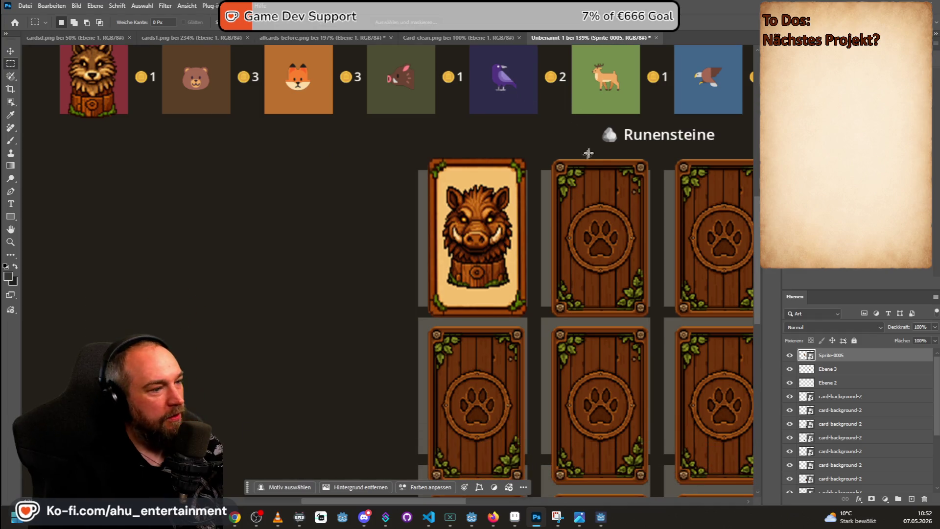
{"action": "scroll", "coordinate": [608, 147], "scroll_direction": "down", "scroll_amount": 3}
{"action": "scroll", "coordinate": [611, 152], "scroll_direction": "down", "scroll_amount": 2}
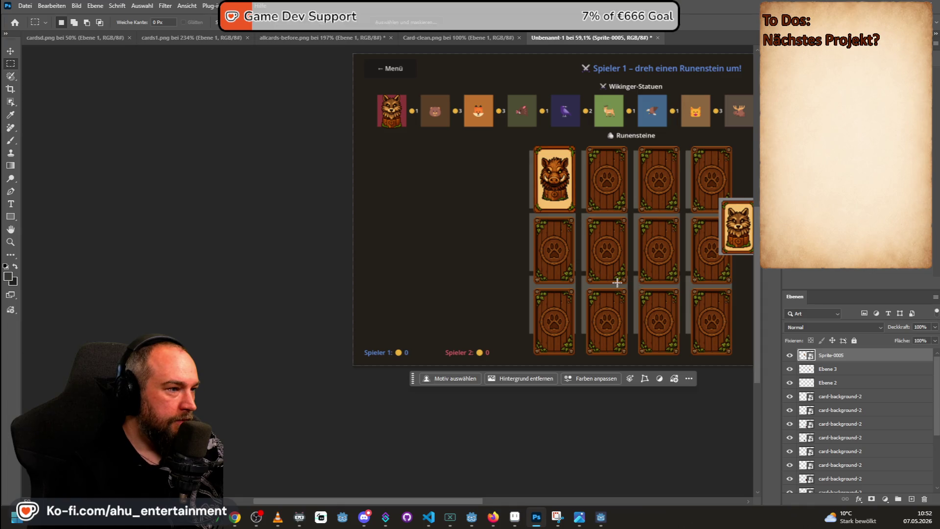
{"action": "left_click_drag", "start_coordinate": [456, 498], "coordinate": [517, 508]}
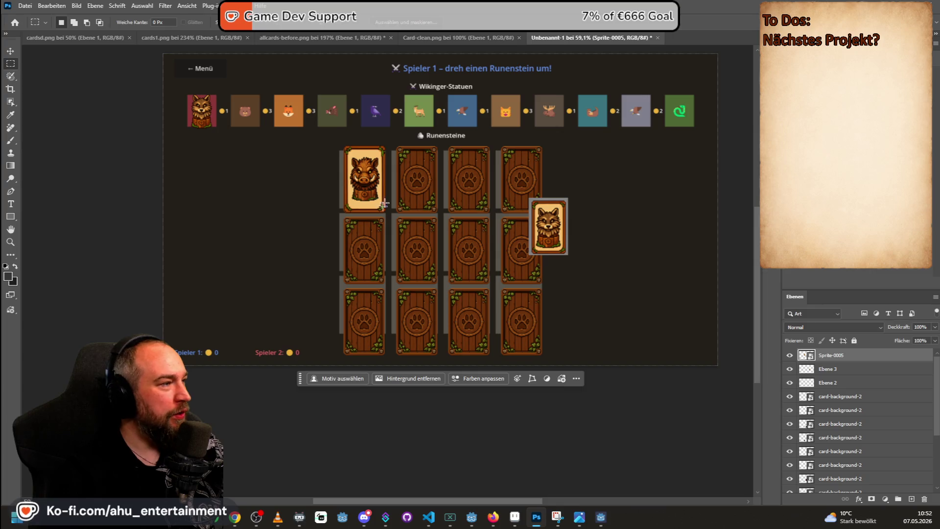
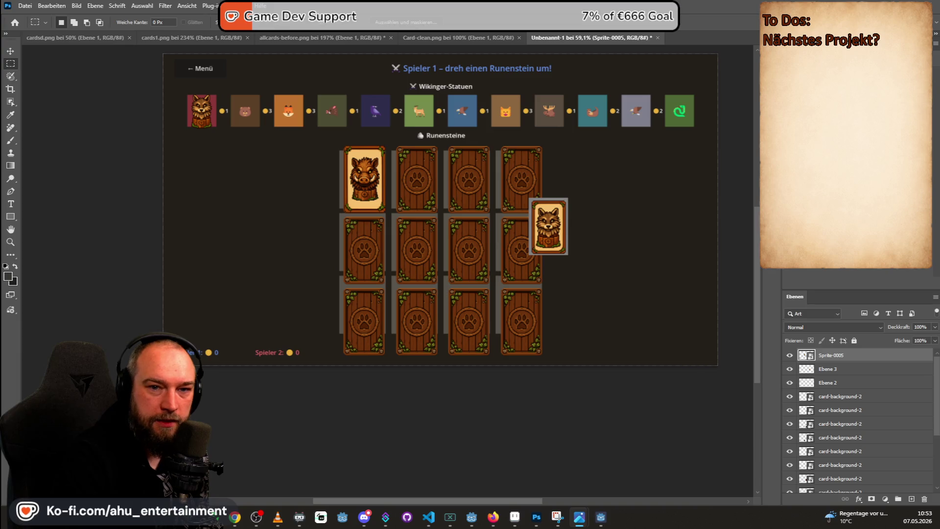
- Copy the top-left wolf statue from the sprite sheet into the board mockup
{"action": "left_click_drag", "start_coordinate": [744, 59], "coordinate": [699, 38]}
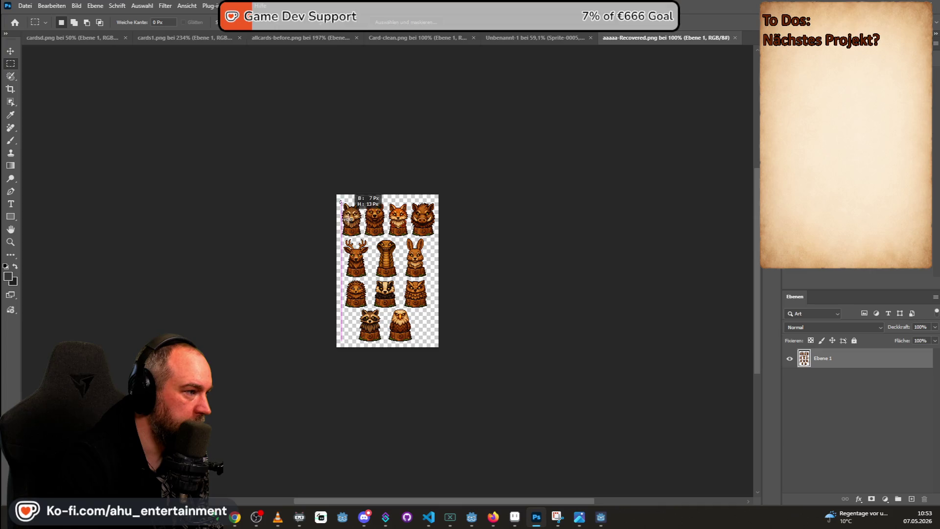
{"action": "left_click_drag", "start_coordinate": [340, 201], "coordinate": [364, 239]}
{"action": "left_click", "coordinate": [538, 38]}
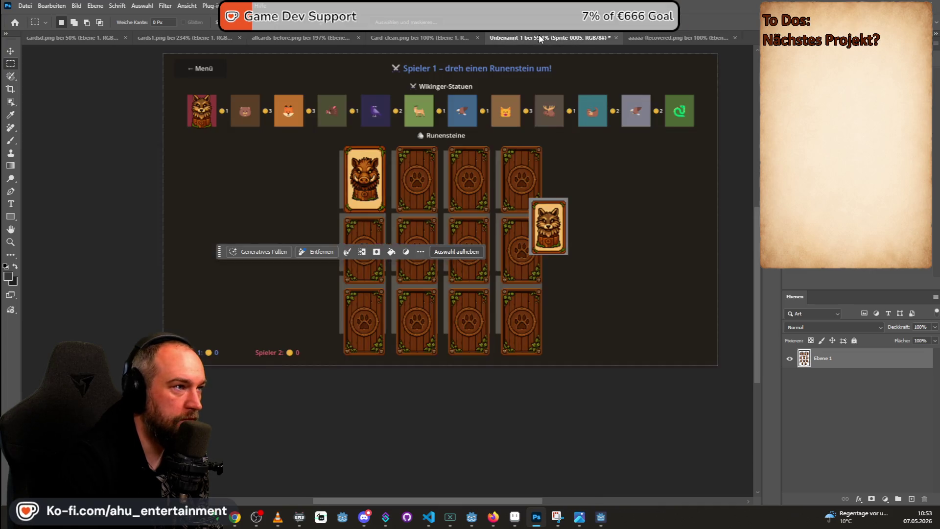
{"action": "key", "text": "ctrl+v"}
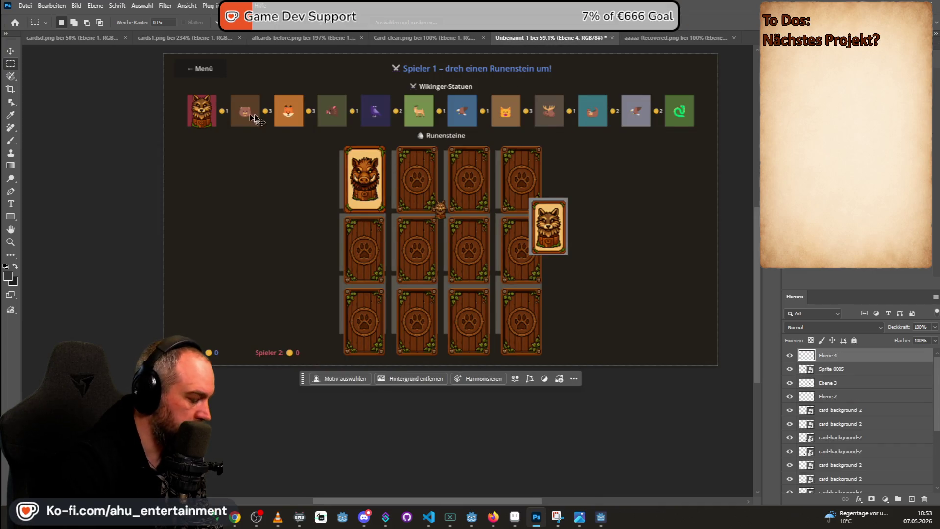
- Enlarge the wolf left of the cards, commit it, and paste a second copy
{"action": "key", "text": "ctrl+t"}
{"action": "mouse_move", "coordinate": [446, 200]}
{"action": "left_mouse_down"}
{"action": "mouse_move", "coordinate": [471, 159]}
{"action": "mouse_move", "coordinate": [238, 269]}
{"action": "mouse_move", "coordinate": [242, 277]}
{"action": "left_mouse_up"}
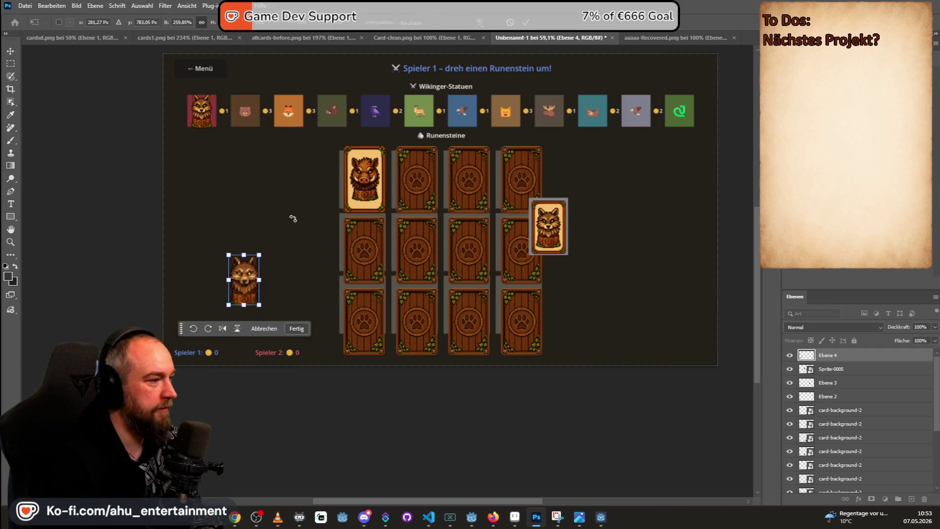
{"action": "scroll", "coordinate": [291, 218], "scroll_direction": "down", "scroll_amount": 1}
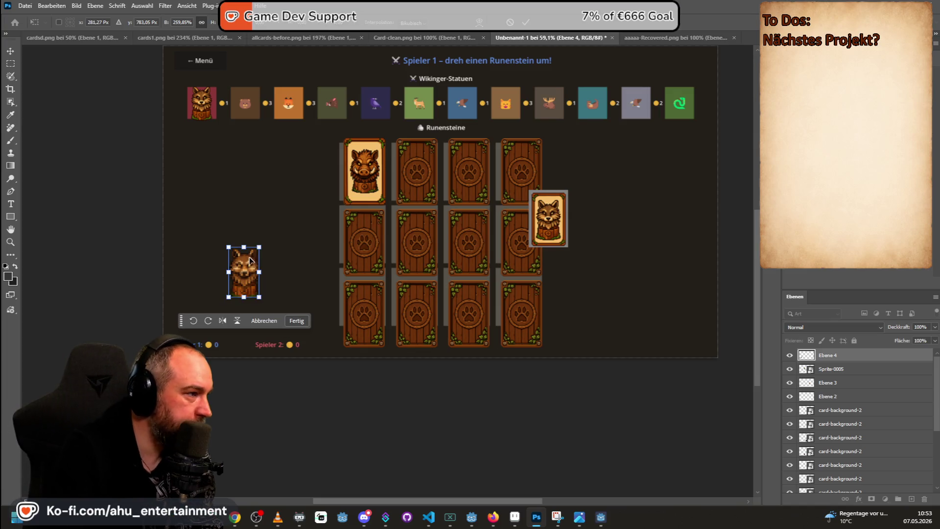
{"action": "left_click", "coordinate": [15, 63]}
{"action": "key", "text": "ctrl+v"}
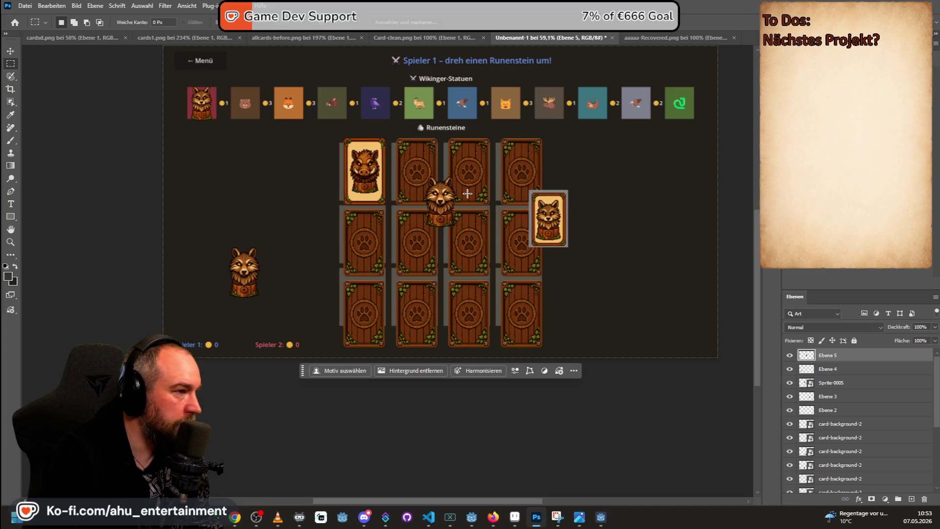
- Move wolf copies onto the card grid and beside the boar card
{"action": "left_click", "coordinate": [10, 51]}
{"action": "mouse_move", "coordinate": [449, 210]}
{"action": "left_mouse_down"}
{"action": "mouse_move", "coordinate": [313, 195]}
{"action": "mouse_move", "coordinate": [259, 193]}
{"action": "mouse_move", "coordinate": [253, 205]}
{"action": "left_mouse_up"}
{"action": "key", "text": "ctrl+v"}
{"action": "mouse_move", "coordinate": [426, 196]}
{"action": "left_mouse_down"}
{"action": "mouse_move", "coordinate": [254, 129]}
{"action": "mouse_move", "coordinate": [254, 119]}
{"action": "left_mouse_up"}
- Put a wolf into the statue row and nudge the two left-side wolves upward
{"action": "key", "text": "ctrl+v"}
{"action": "mouse_move", "coordinate": [447, 204]}
{"action": "left_mouse_down"}
{"action": "mouse_move", "coordinate": [314, 80]}
{"action": "mouse_move", "coordinate": [299, 95]}
{"action": "mouse_move", "coordinate": [324, 87]}
{"action": "left_mouse_up"}
{"action": "left_click_drag", "start_coordinate": [238, 100], "coordinate": [238, 74]}
{"action": "left_click", "coordinate": [239, 196]}
{"action": "left_click_drag", "start_coordinate": [240, 196], "coordinate": [240, 184]}
{"action": "left_click_drag", "start_coordinate": [244, 286], "coordinate": [243, 271]}
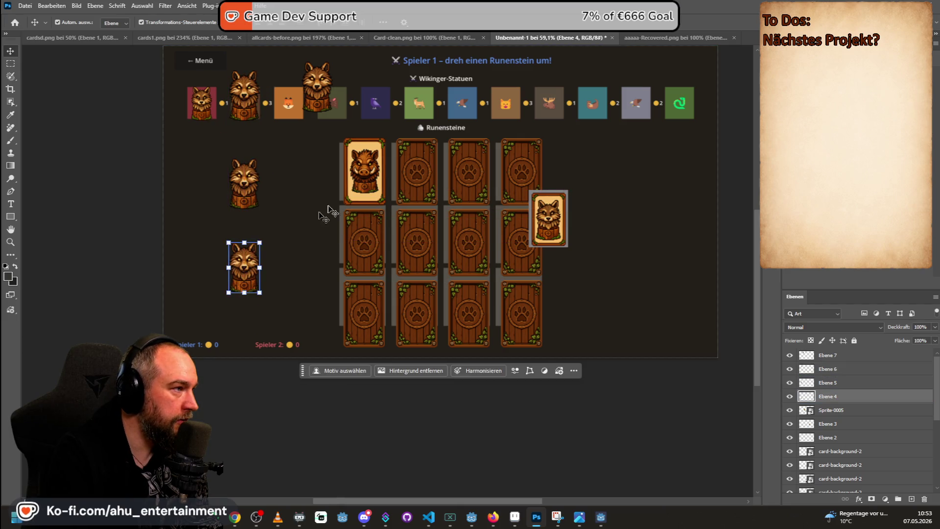
- Paste three more wolves into the statue row and align them
{"action": "key", "text": "ctrl+v"}
{"action": "left_click_drag", "start_coordinate": [318, 83], "coordinate": [319, 94]}
{"action": "key", "text": "ctrl+v"}
{"action": "mouse_move", "coordinate": [441, 193]}
{"action": "left_mouse_down"}
{"action": "mouse_move", "coordinate": [383, 103]}
{"action": "mouse_move", "coordinate": [392, 103]}
{"action": "left_mouse_up"}
{"action": "key", "text": "ctrl+v"}
{"action": "left_click_drag", "start_coordinate": [441, 193], "coordinate": [458, 104]}
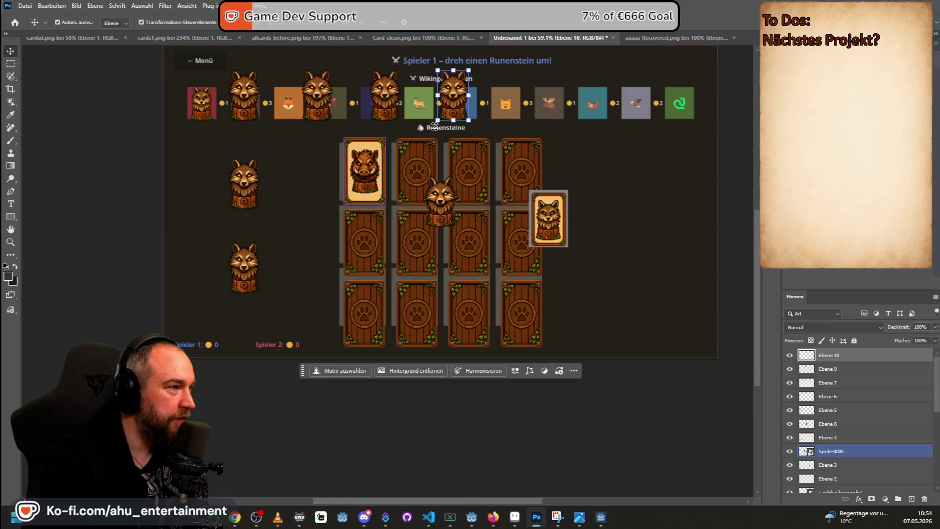
- Shift the row wolves and both left-side wolves further left, spreading the row
{"action": "left_click_drag", "start_coordinate": [240, 98], "coordinate": [221, 96]}
{"action": "left_click_drag", "start_coordinate": [243, 185], "coordinate": [223, 185]}
{"action": "left_click_drag", "start_coordinate": [244, 265], "coordinate": [223, 265]}
{"action": "left_click_drag", "start_coordinate": [318, 97], "coordinate": [309, 100]}
{"action": "left_click_drag", "start_coordinate": [460, 101], "coordinate": [469, 101]}
- Add two more wolves at the right end of the row and even the spacing
{"action": "key", "text": "ctrl+v"}
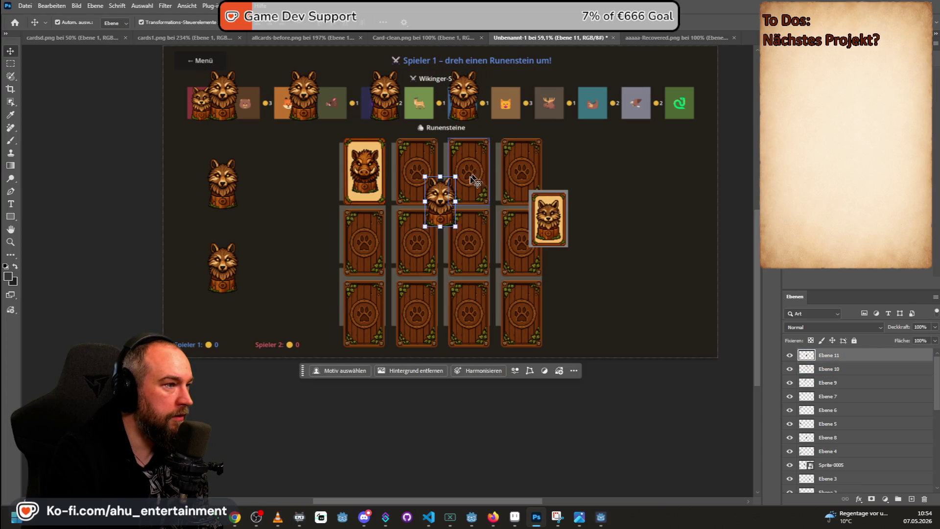
{"action": "mouse_move", "coordinate": [435, 209]}
{"action": "left_mouse_down"}
{"action": "mouse_move", "coordinate": [537, 129]}
{"action": "mouse_move", "coordinate": [533, 104]}
{"action": "left_mouse_up"}
{"action": "key", "text": "ctrl+v"}
{"action": "mouse_move", "coordinate": [441, 201]}
{"action": "left_mouse_down"}
{"action": "mouse_move", "coordinate": [603, 102]}
{"action": "mouse_move", "coordinate": [643, 99]}
{"action": "left_mouse_up"}
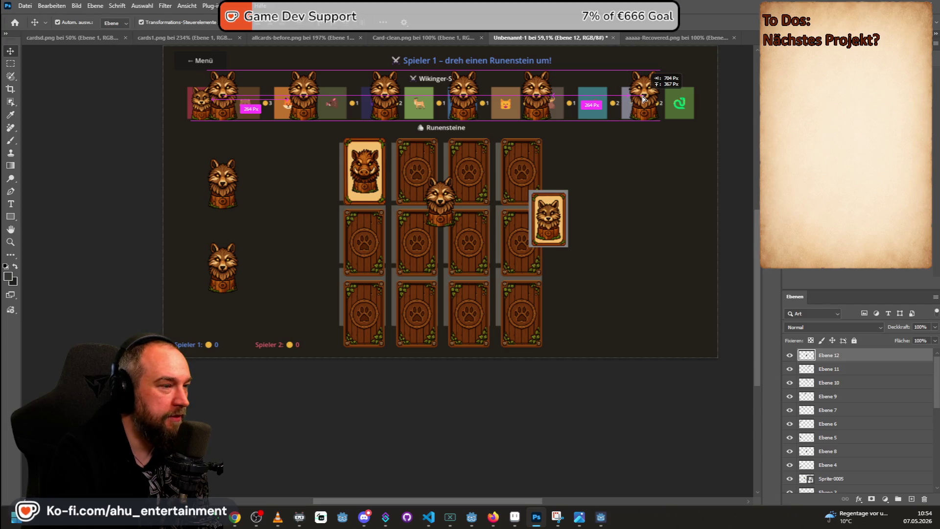
{"action": "left_click_drag", "start_coordinate": [643, 99], "coordinate": [643, 99]}
{"action": "left_click_drag", "start_coordinate": [536, 98], "coordinate": [573, 95]}
{"action": "left_click_drag", "start_coordinate": [478, 103], "coordinate": [493, 102]}
{"action": "left_click_drag", "start_coordinate": [376, 94], "coordinate": [386, 93]}
{"action": "left_click_drag", "start_coordinate": [297, 93], "coordinate": [305, 90]}
- Place two wolves stacked on the right side of the card grid
{"action": "key", "text": "ctrl+v"}
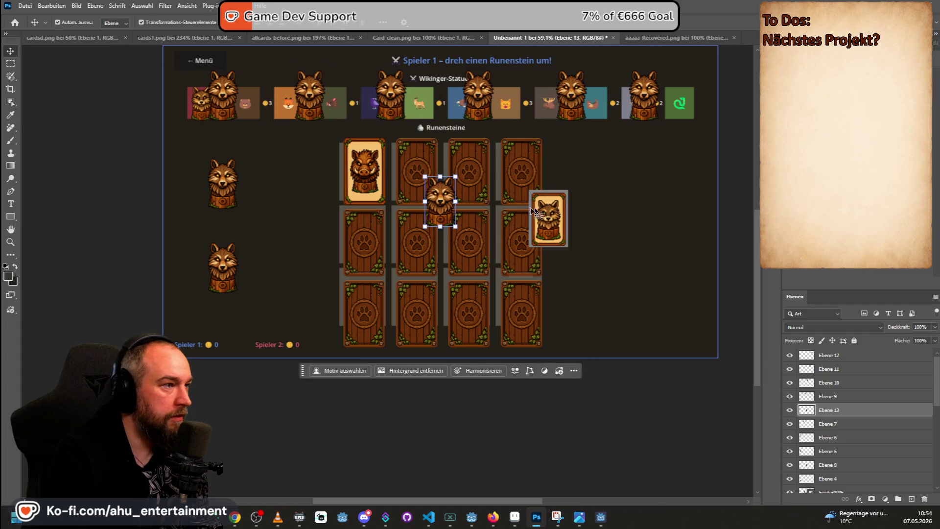
{"action": "left_click_drag", "start_coordinate": [439, 208], "coordinate": [643, 189]}
{"action": "key", "text": "ctrl+v"}
{"action": "mouse_move", "coordinate": [435, 198]}
{"action": "left_mouse_down"}
{"action": "mouse_move", "coordinate": [639, 249]}
{"action": "mouse_move", "coordinate": [638, 269]}
{"action": "left_mouse_up"}
{"action": "left_click", "coordinate": [674, 209]}
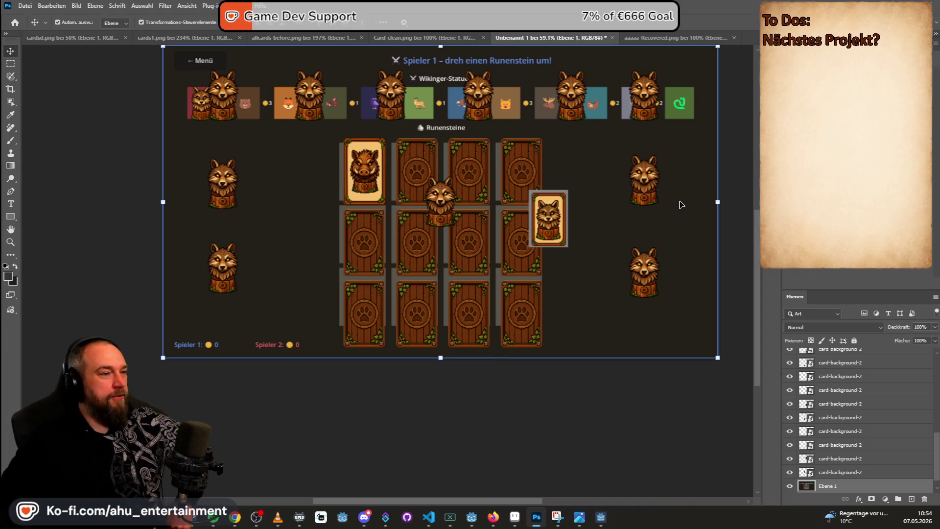
- Move the stray wolf off the cards to lower left and delete the face-up wolf card
{"action": "left_click", "coordinate": [440, 196]}
{"action": "left_click_drag", "start_coordinate": [440, 196], "coordinate": [222, 267]}
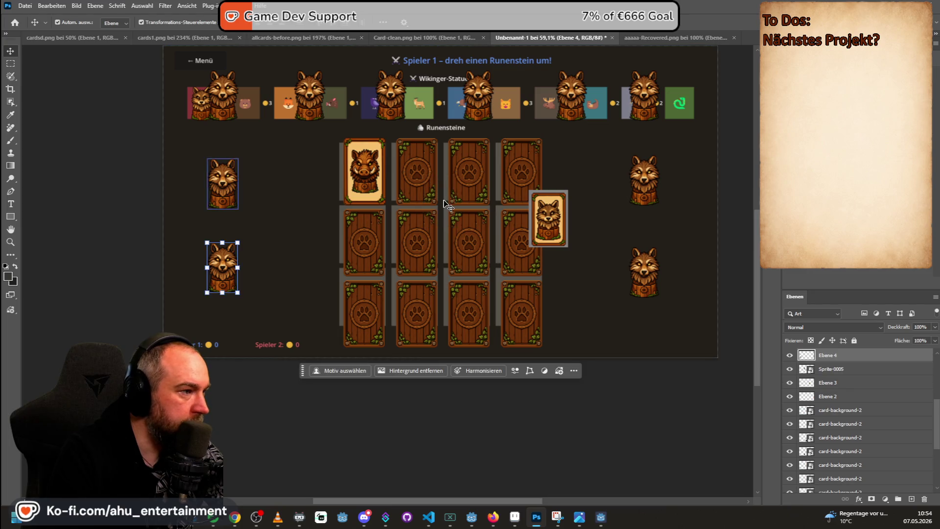
{"action": "left_click", "coordinate": [545, 225]}
{"action": "key", "text": "Delete"}
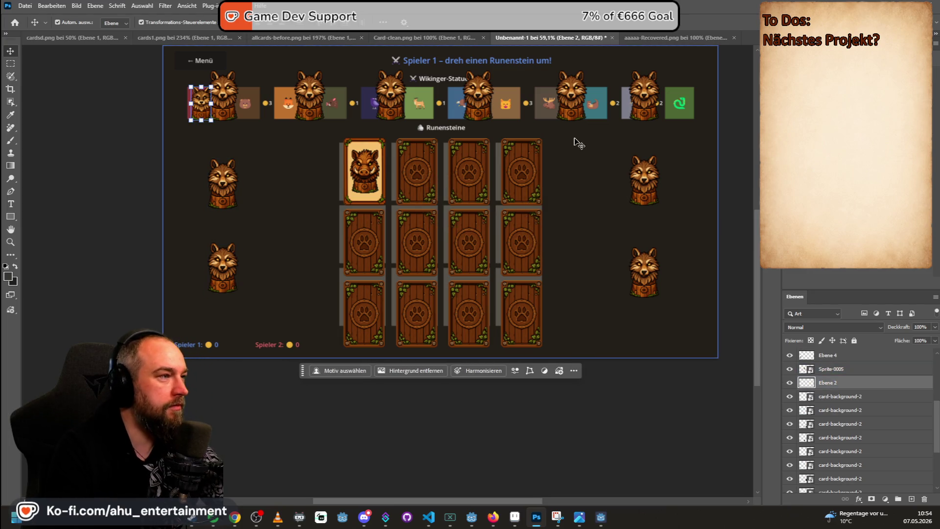
- Select the background screenshot layer and zoom in on it
{"action": "left_click", "coordinate": [262, 74]}
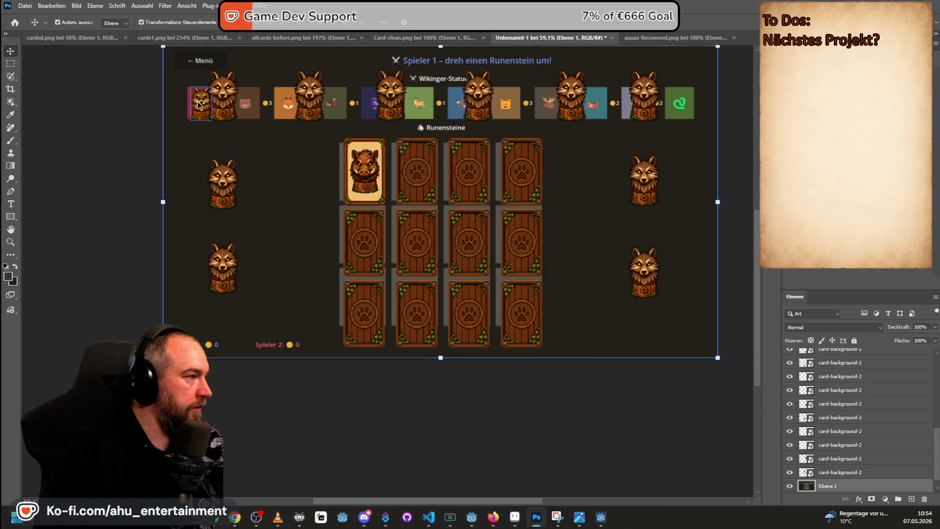
{"action": "key", "text": "alt+period"}
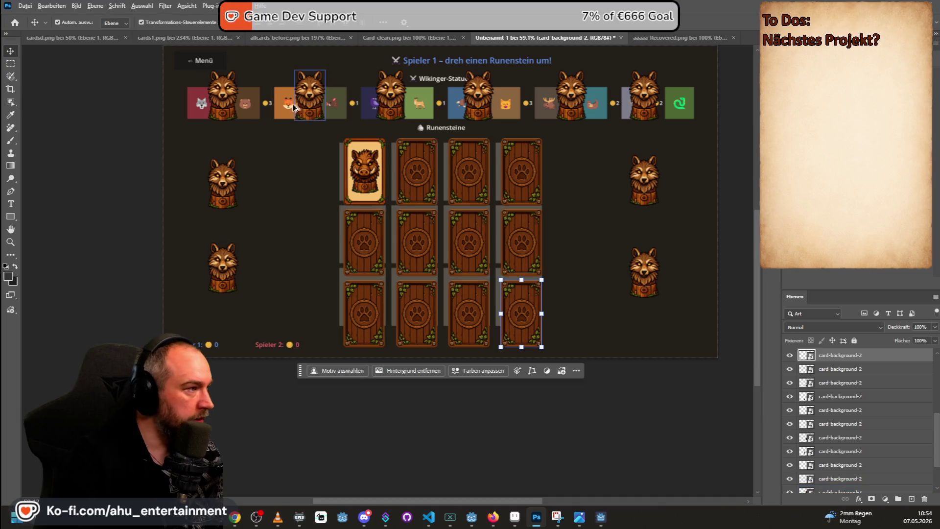
{"action": "scroll", "coordinate": [255, 101], "scroll_direction": "up", "scroll_amount": 3}
{"action": "scroll", "coordinate": [255, 101], "scroll_direction": "up", "scroll_amount": 6}
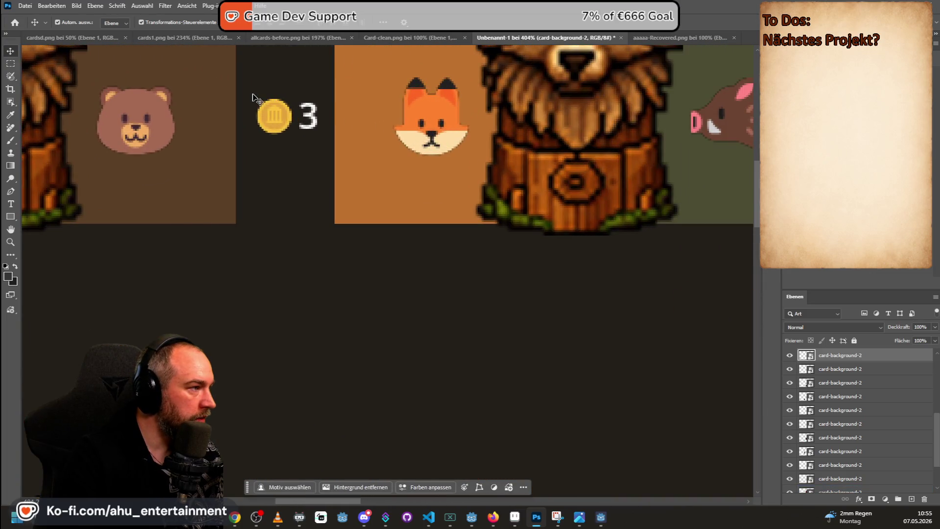
{"action": "left_click", "coordinate": [255, 101]}
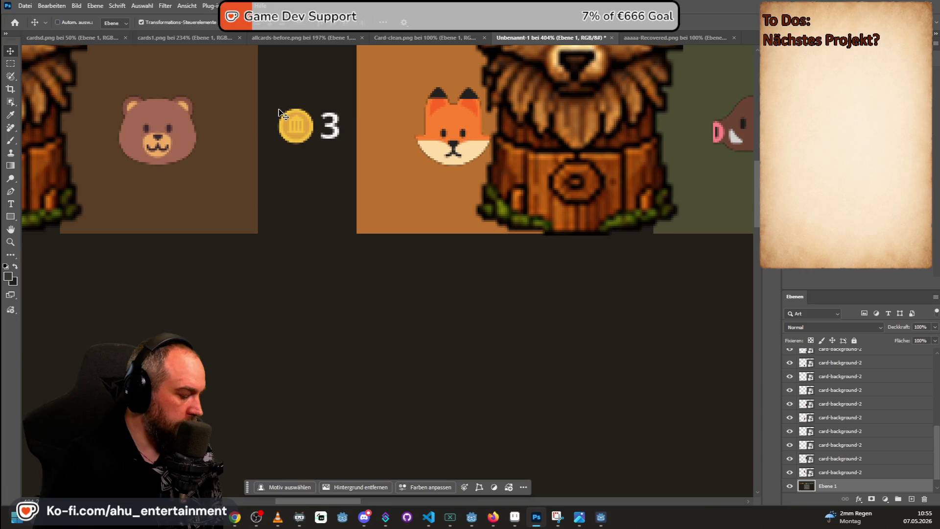
- Marquee-copy a gold coin and position the pasted coin beside the bear tile
{"action": "left_click", "coordinate": [10, 62]}
{"action": "scroll", "coordinate": [489, 268], "scroll_direction": "down", "scroll_amount": 10}
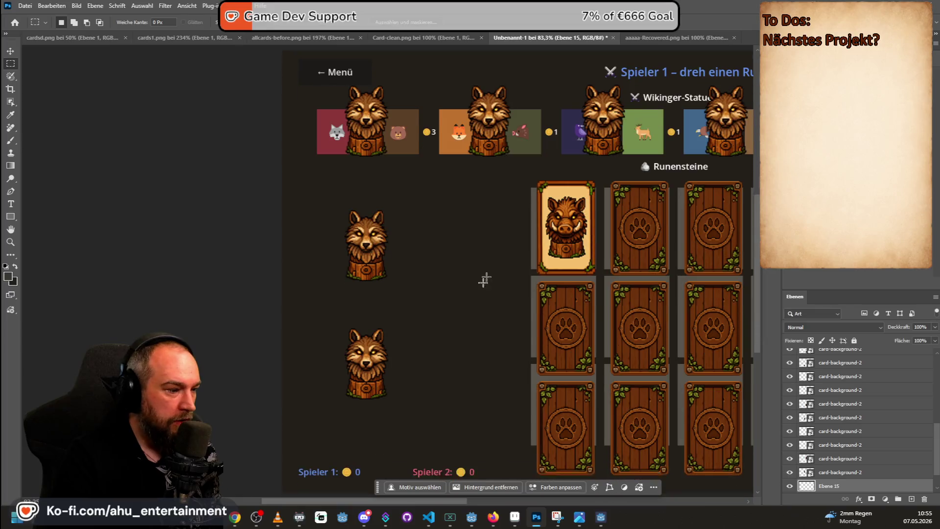
{"action": "scroll", "coordinate": [488, 292], "scroll_direction": "down", "scroll_amount": 1}
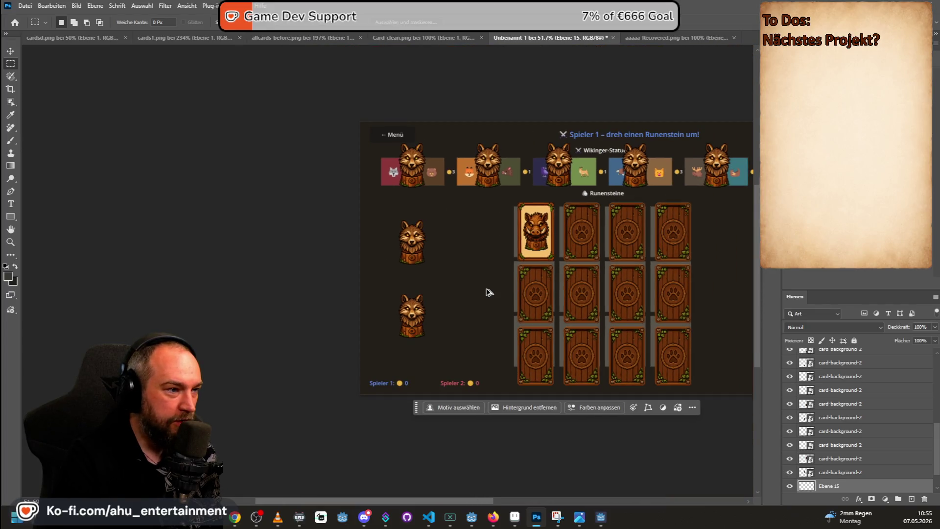
{"action": "left_click_drag", "start_coordinate": [428, 500], "coordinate": [473, 499]}
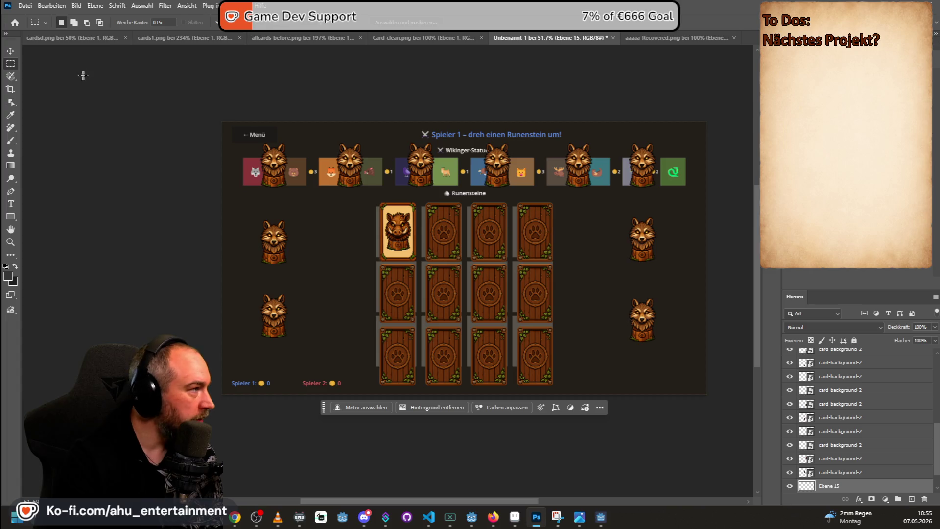
{"action": "left_click", "coordinate": [11, 51]}
{"action": "mouse_move", "coordinate": [322, 172]}
{"action": "left_mouse_down"}
{"action": "mouse_move", "coordinate": [336, 154]}
{"action": "mouse_move", "coordinate": [323, 162]}
{"action": "mouse_move", "coordinate": [337, 222]}
{"action": "mouse_move", "coordinate": [318, 176]}
{"action": "mouse_move", "coordinate": [338, 156]}
{"action": "mouse_move", "coordinate": [291, 165]}
{"action": "left_mouse_up"}
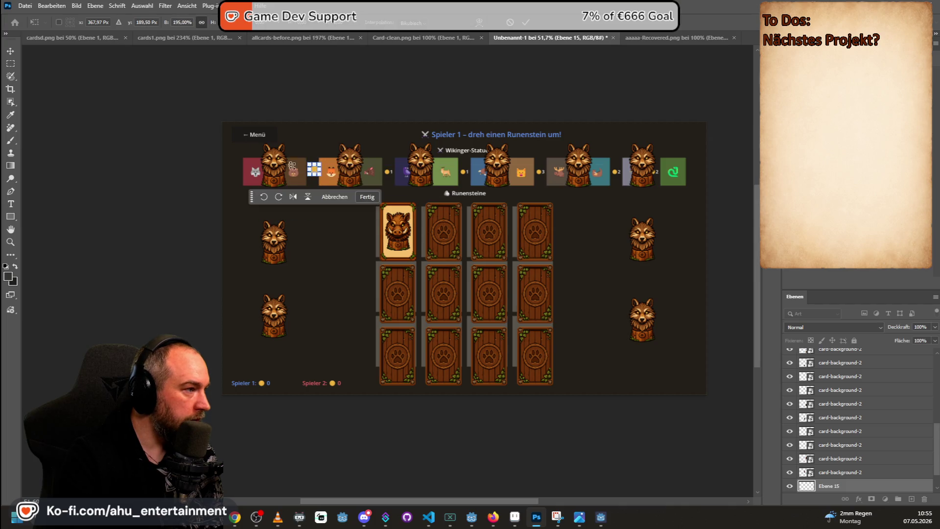
- Resize the gold coin down to a small size and commit it
{"action": "key", "text": "Return"}
{"action": "left_click", "coordinate": [10, 63]}
{"action": "left_click", "coordinate": [11, 51]}
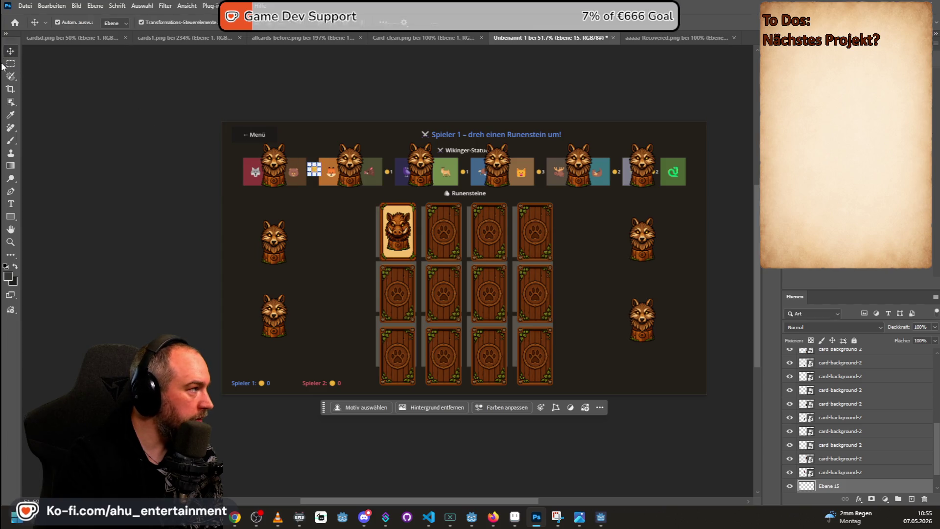
{"action": "mouse_move", "coordinate": [314, 168]}
{"action": "left_mouse_down"}
{"action": "mouse_move", "coordinate": [315, 184]}
{"action": "mouse_move", "coordinate": [329, 154]}
{"action": "mouse_move", "coordinate": [322, 159]}
{"action": "left_mouse_up"}
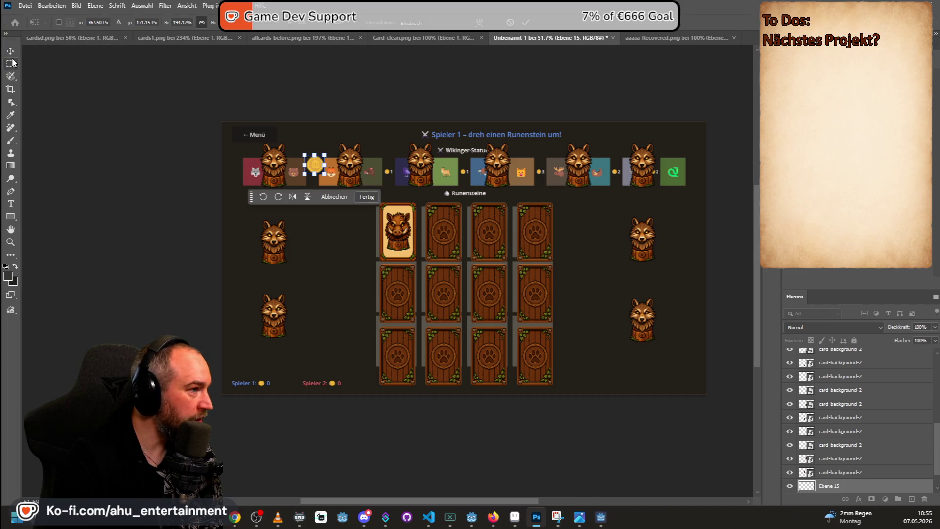
{"action": "key", "text": "Return"}
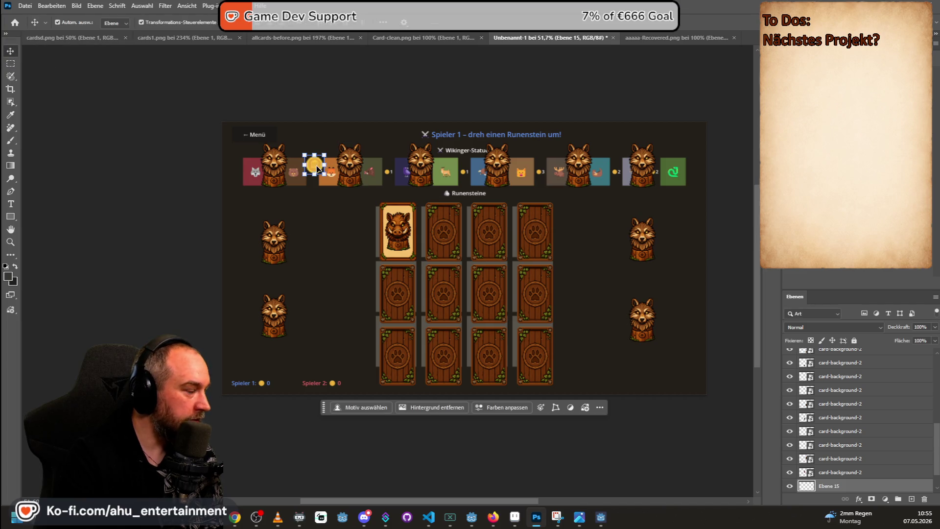
{"action": "left_click_drag", "start_coordinate": [324, 154], "coordinate": [317, 163]}
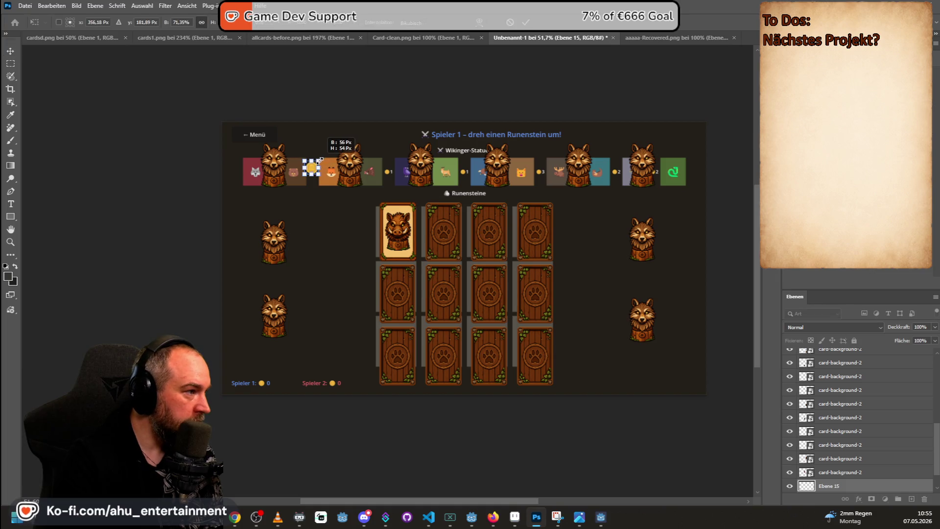
{"action": "key", "text": "Return"}
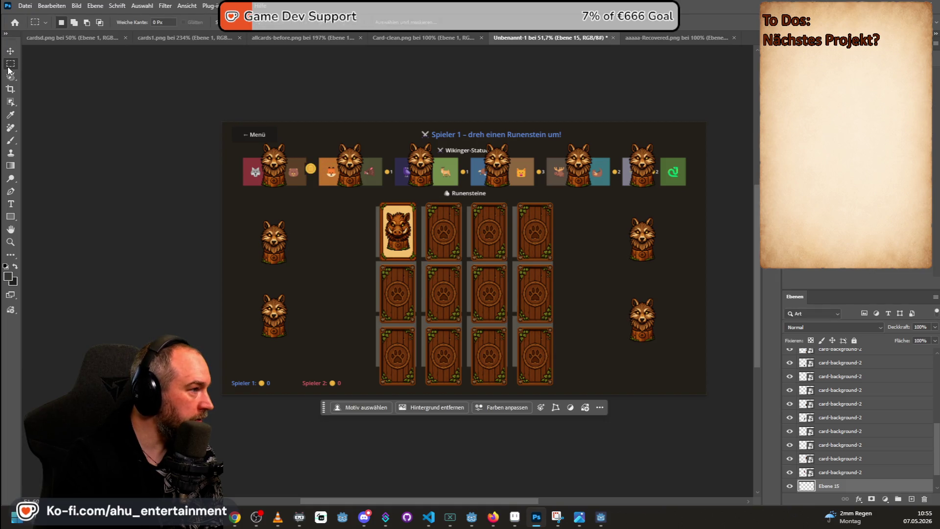
{"action": "key", "text": "ctrl+t"}
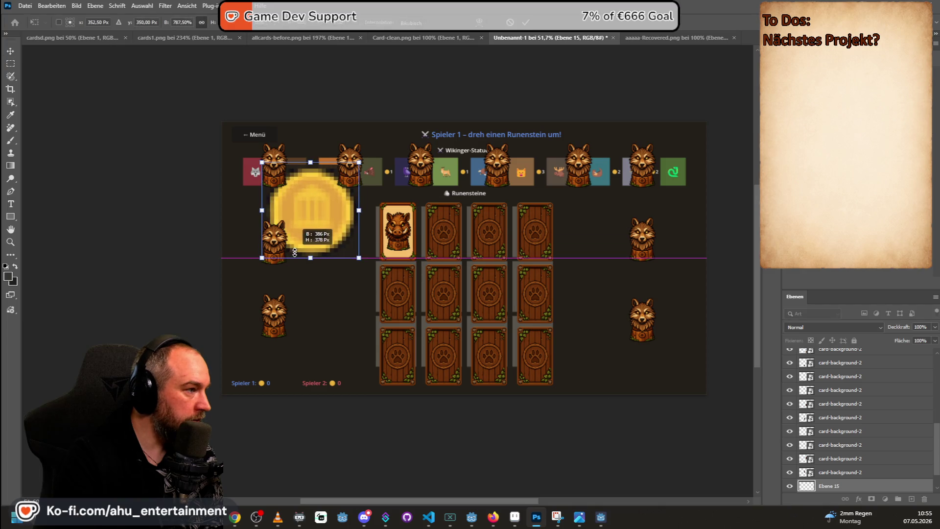
{"action": "key", "text": "m"}
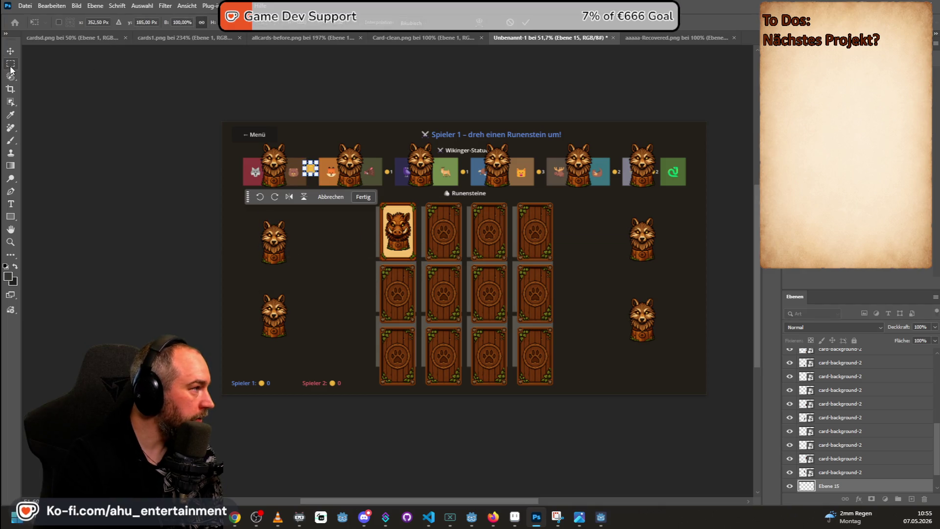
- Move the small coin between the left wolf statues and paste another copy
{"action": "left_click", "coordinate": [10, 51]}
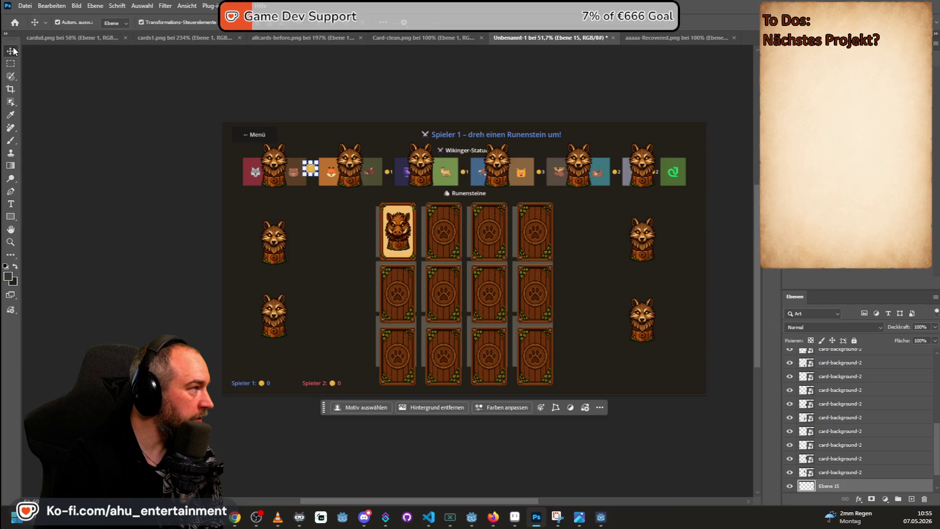
{"action": "left_click", "coordinate": [311, 138]}
{"action": "mouse_move", "coordinate": [312, 168]}
{"action": "left_mouse_down"}
{"action": "mouse_move", "coordinate": [289, 252]}
{"action": "mouse_move", "coordinate": [268, 282]}
{"action": "left_mouse_up"}
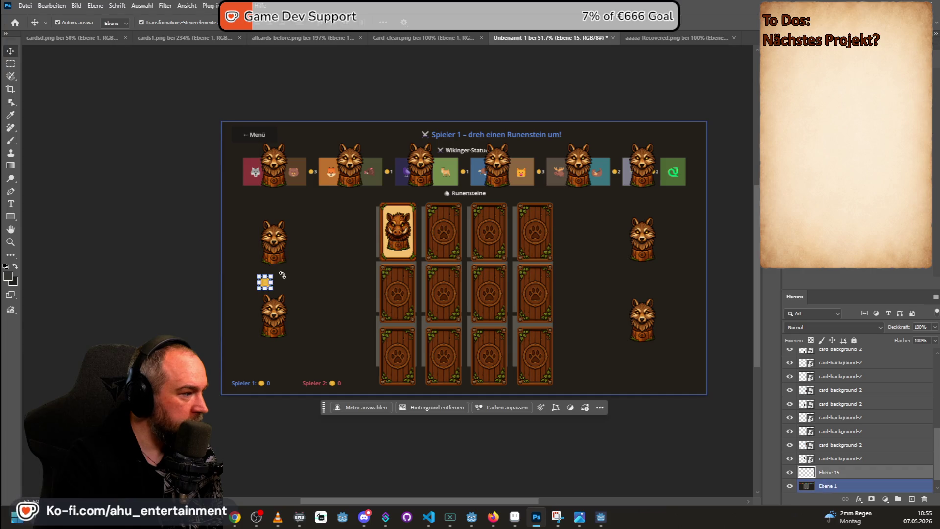
{"action": "key", "text": "ctrl+v"}
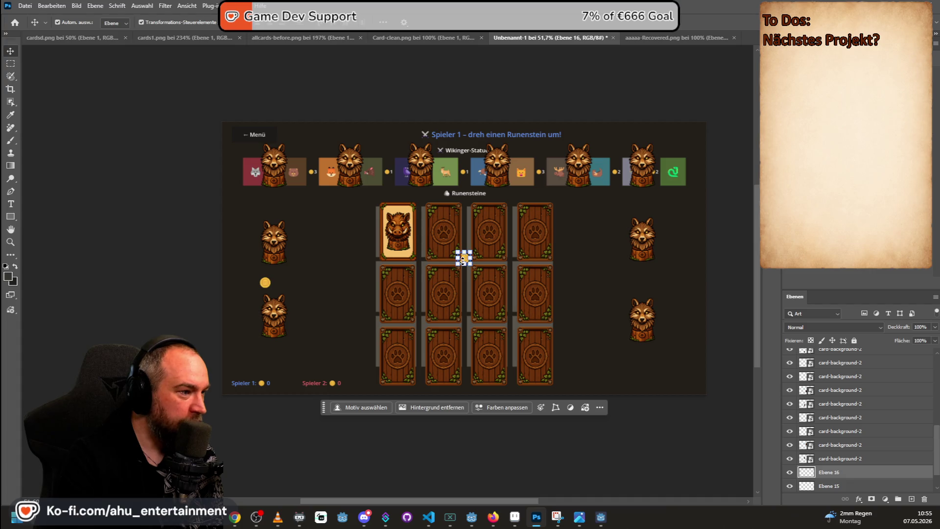
{"action": "scroll", "coordinate": [391, 267], "scroll_direction": "up", "scroll_amount": 1}
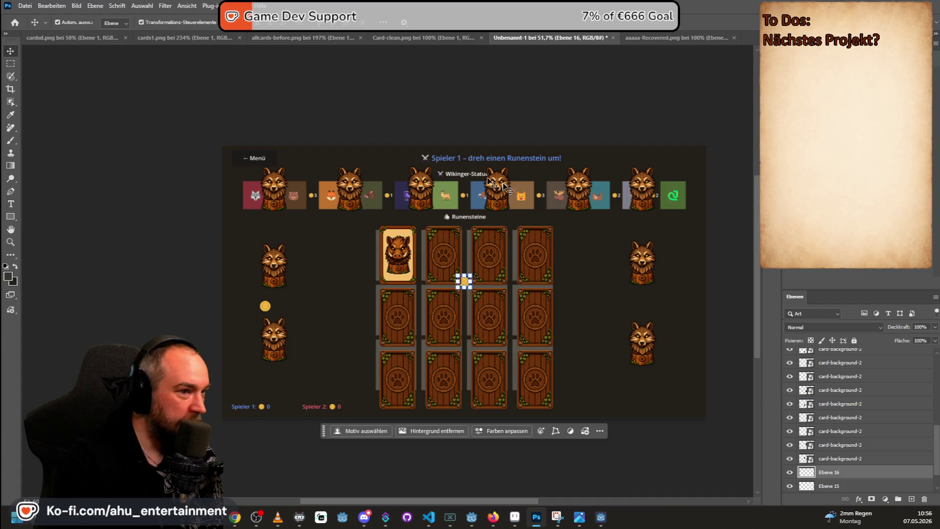
{"action": "mouse_move", "coordinate": [463, 280]}
{"action": "left_mouse_down"}
{"action": "mouse_move", "coordinate": [431, 293]}
{"action": "mouse_move", "coordinate": [467, 287]}
{"action": "left_mouse_up"}
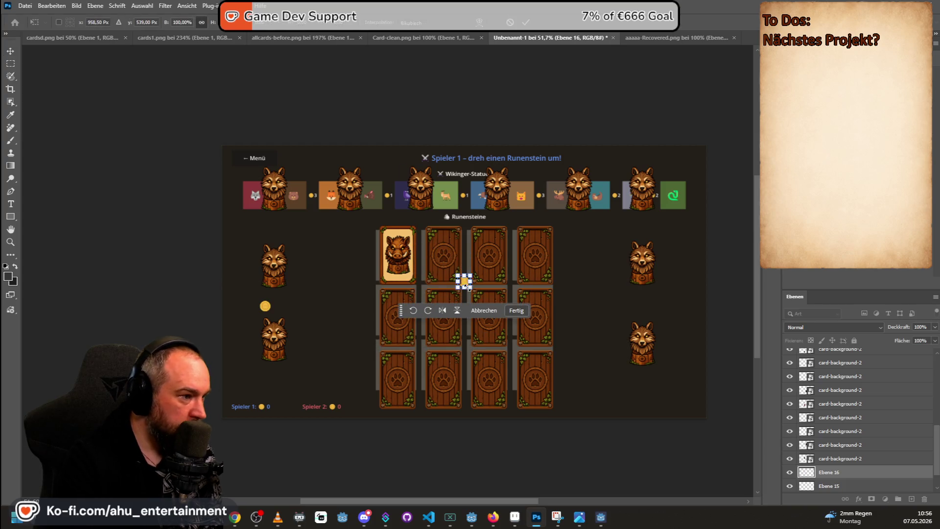
{"action": "key", "text": "Return"}
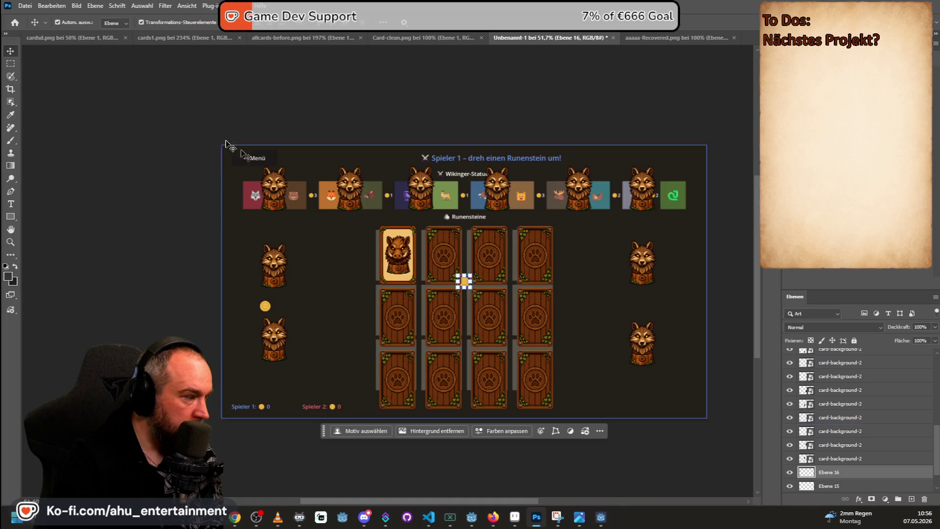
- Place coin copies beside the upper and lower left wolves
{"action": "left_click", "coordinate": [10, 65]}
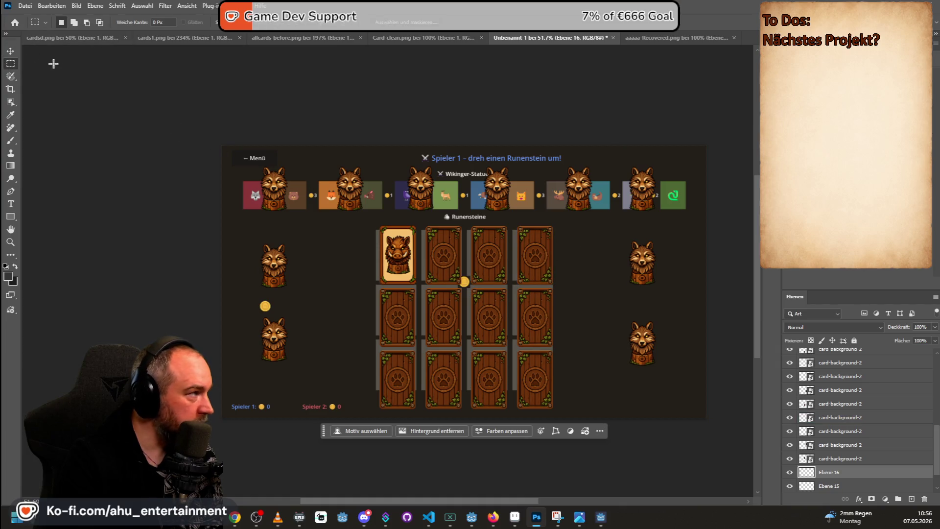
{"action": "key", "text": "v"}
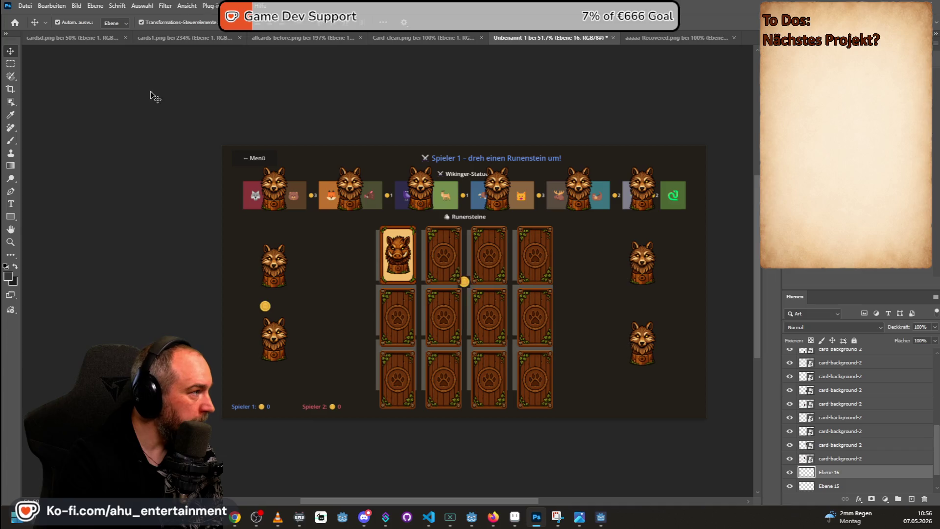
{"action": "mouse_move", "coordinate": [462, 281]}
{"action": "left_mouse_down"}
{"action": "mouse_move", "coordinate": [313, 300]}
{"action": "mouse_move", "coordinate": [274, 293]}
{"action": "left_mouse_up"}
{"action": "left_click", "coordinate": [455, 297]}
{"action": "key", "text": "ctrl+v"}
{"action": "left_click_drag", "start_coordinate": [464, 287], "coordinate": [281, 312]}
{"action": "left_click", "coordinate": [398, 255]}
{"action": "key", "text": "ctrl+v"}
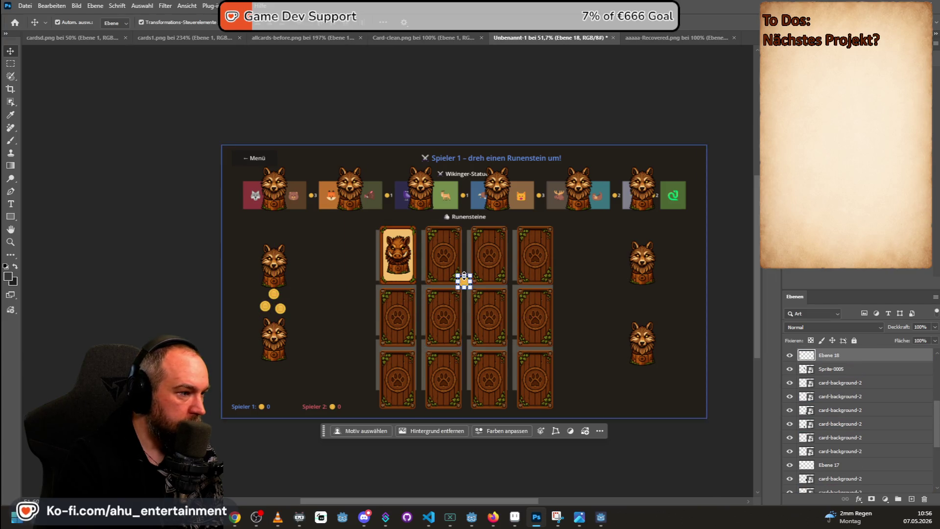
- Select the third rune card and exit its transform unchanged
{"action": "left_click", "coordinate": [470, 282]}
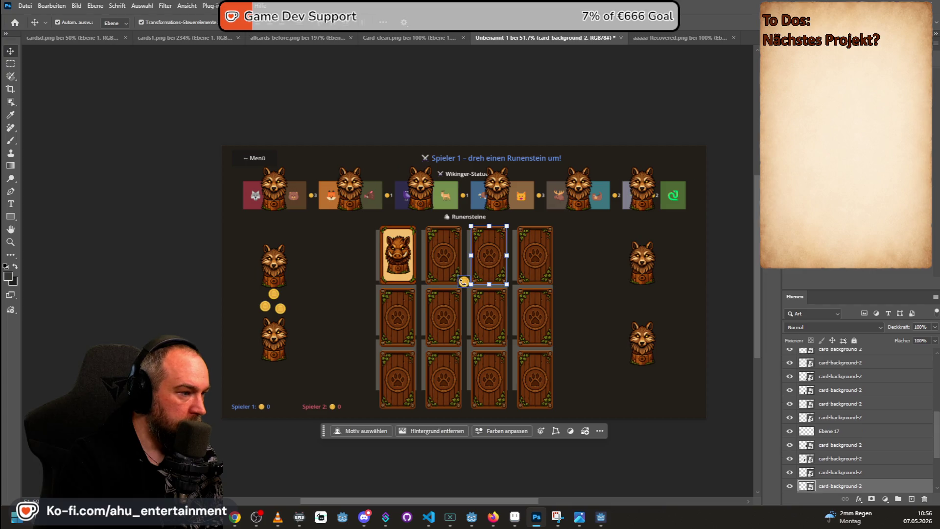
{"action": "scroll", "coordinate": [478, 283], "scroll_direction": "up", "scroll_amount": 1}
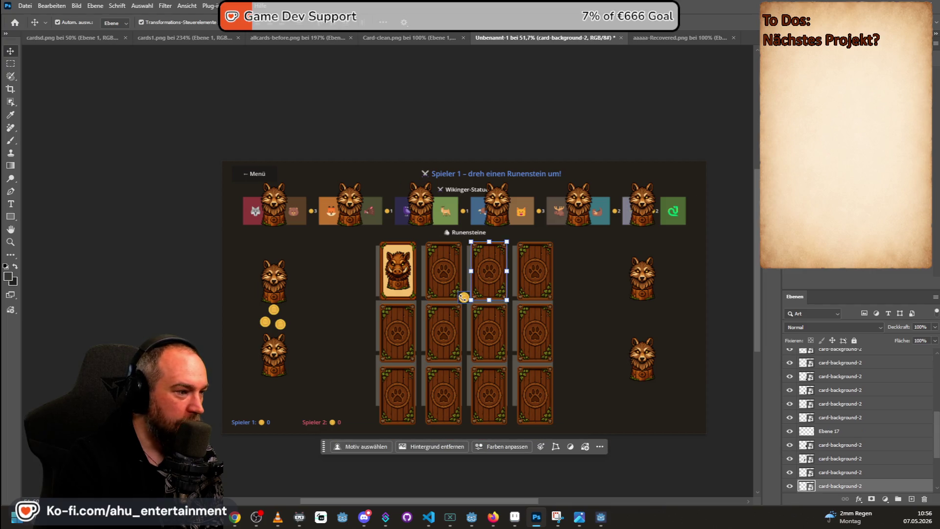
{"action": "key", "text": "ctrl+t"}
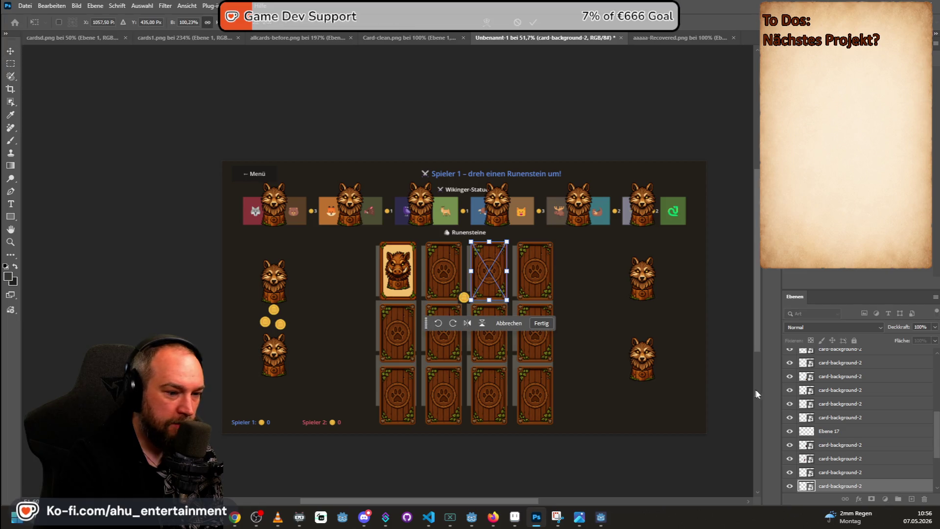
{"action": "scroll", "coordinate": [830, 429], "scroll_direction": "down", "scroll_amount": 2}
{"action": "scroll", "coordinate": [830, 429], "scroll_direction": "down", "scroll_amount": 1}
{"action": "scroll", "coordinate": [454, 288], "scroll_direction": "up", "scroll_amount": 2}
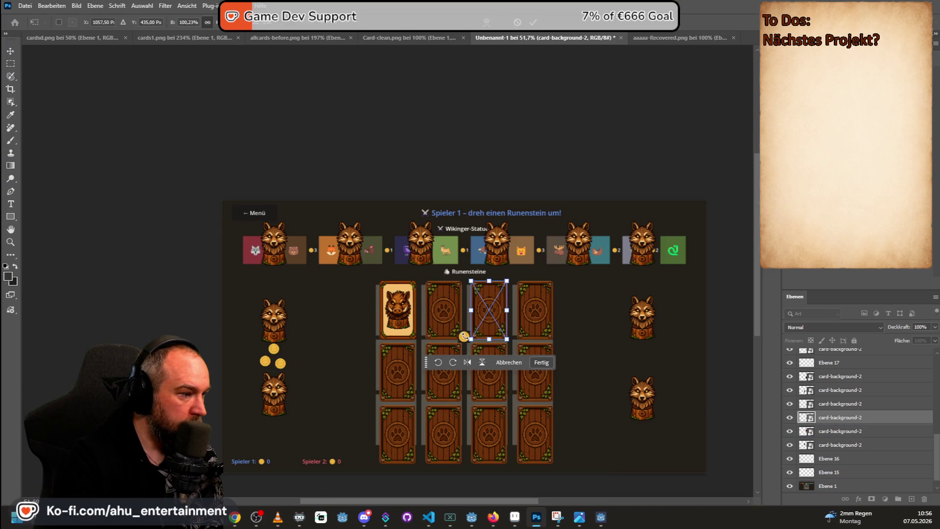
{"action": "scroll", "coordinate": [463, 335], "scroll_direction": "up", "scroll_amount": 5}
{"action": "scroll", "coordinate": [462, 328], "scroll_direction": "up", "scroll_amount": 2}
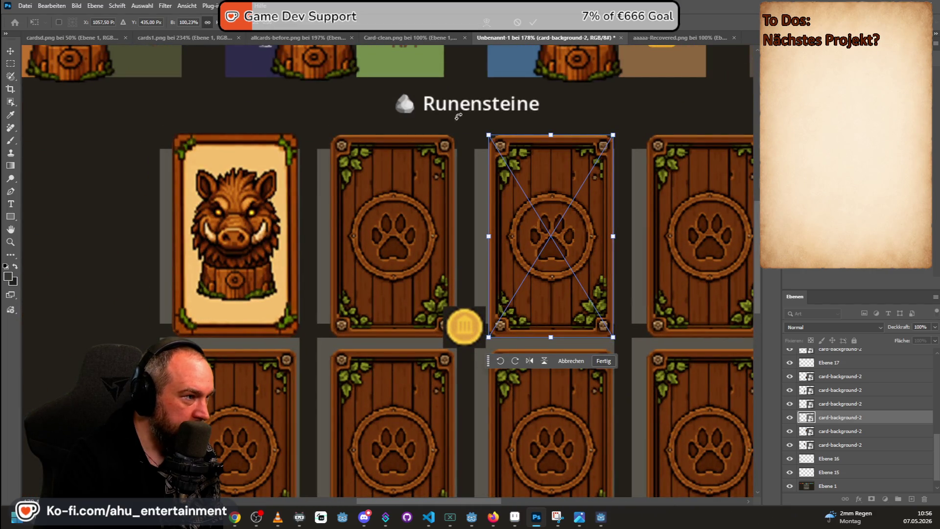
{"action": "left_click", "coordinate": [11, 64]}
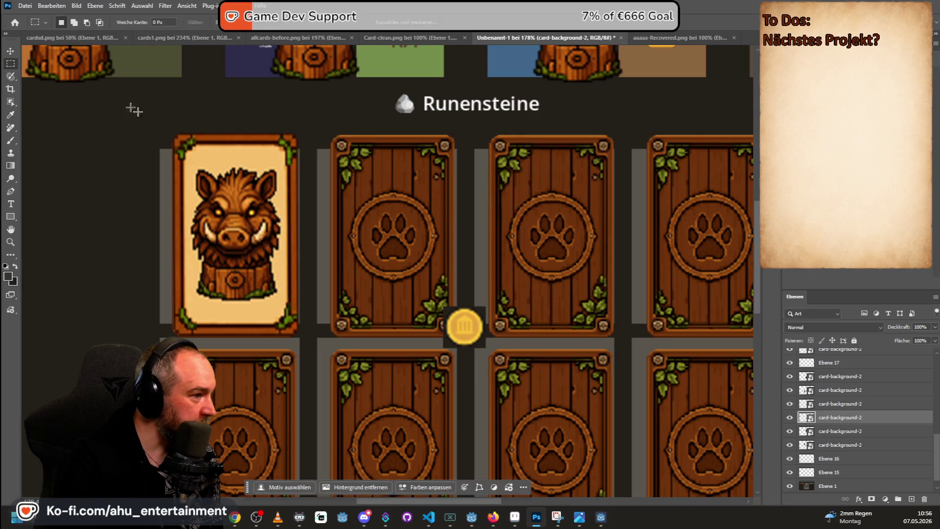
- Select the coin between the rune cards with the Move tool
{"action": "left_click", "coordinate": [10, 51]}
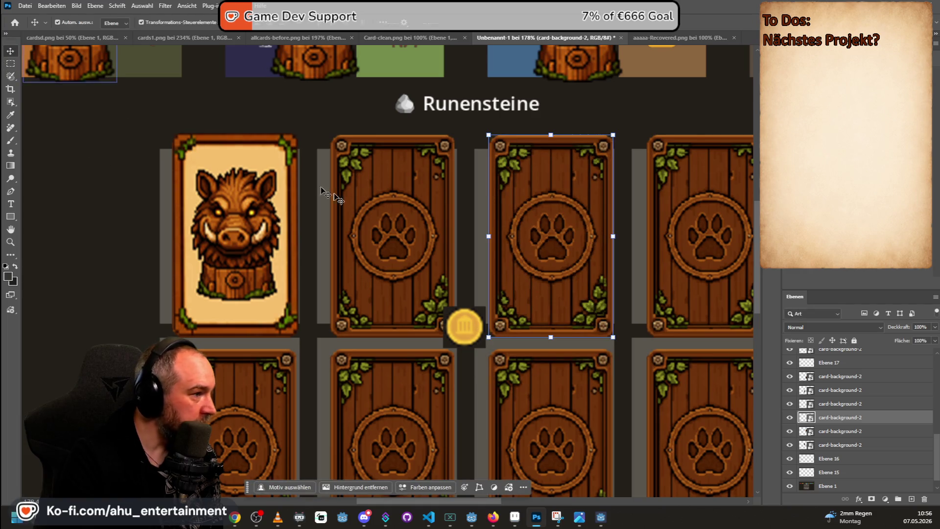
{"action": "left_click", "coordinate": [454, 323]}
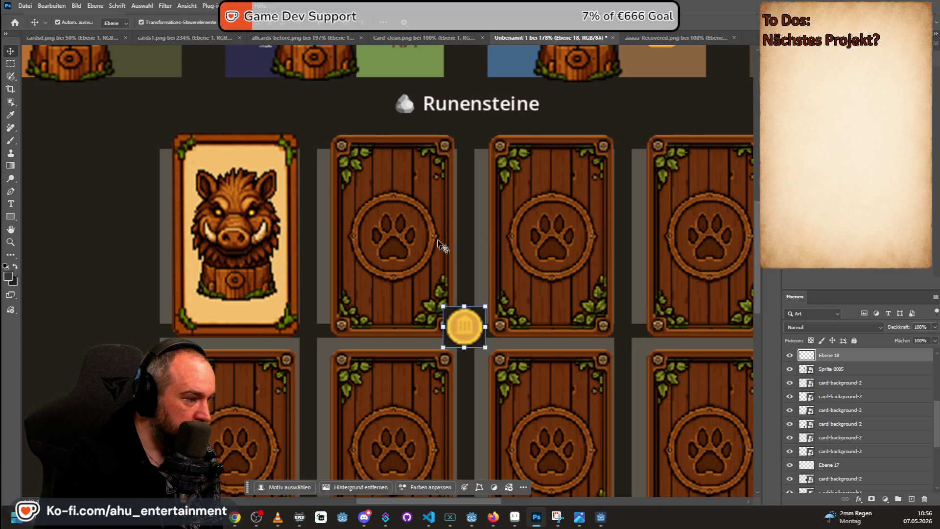
{"action": "scroll", "coordinate": [448, 255], "scroll_direction": "down", "scroll_amount": 1}
{"action": "scroll", "coordinate": [451, 221], "scroll_direction": "down", "scroll_amount": 2}
{"action": "scroll", "coordinate": [450, 220], "scroll_direction": "down", "scroll_amount": 2}
- Move a coin above the upper left wolf and add coins beside the bear and fox
{"action": "mouse_move", "coordinate": [453, 237]}
{"action": "left_mouse_down"}
{"action": "mouse_move", "coordinate": [294, 205]}
{"action": "mouse_move", "coordinate": [147, 152]}
{"action": "left_mouse_up"}
{"action": "key", "text": "ctrl+c"}
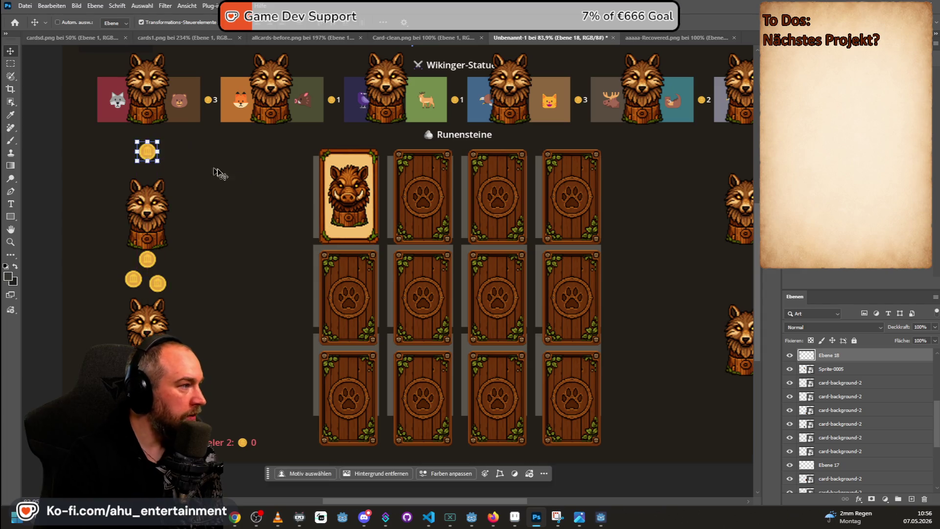
{"action": "key", "text": "ctrl+v"}
{"action": "left_click_drag", "start_coordinate": [392, 242], "coordinate": [182, 68]}
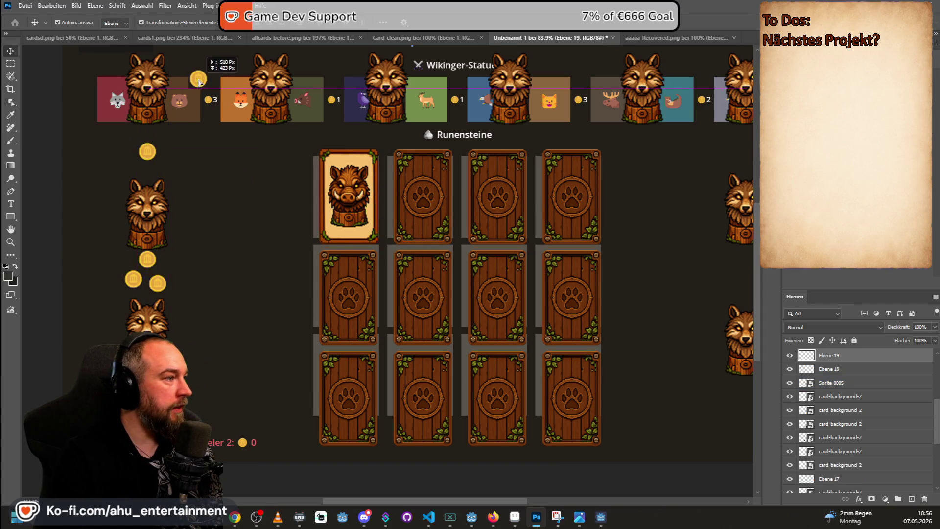
{"action": "key", "text": "ctrl+v"}
{"action": "mouse_move", "coordinate": [411, 253]}
{"action": "left_mouse_down"}
{"action": "mouse_move", "coordinate": [276, 123]}
{"action": "mouse_move", "coordinate": [222, 105]}
{"action": "left_mouse_up"}
- Add coins beside the remaining top-row animals: deer, cat and otter
{"action": "key", "text": "ctrl+v"}
{"action": "mouse_move", "coordinate": [412, 257]}
{"action": "left_mouse_down"}
{"action": "mouse_move", "coordinate": [355, 92]}
{"action": "mouse_move", "coordinate": [333, 98]}
{"action": "left_mouse_up"}
{"action": "key", "text": "ctrl+v"}
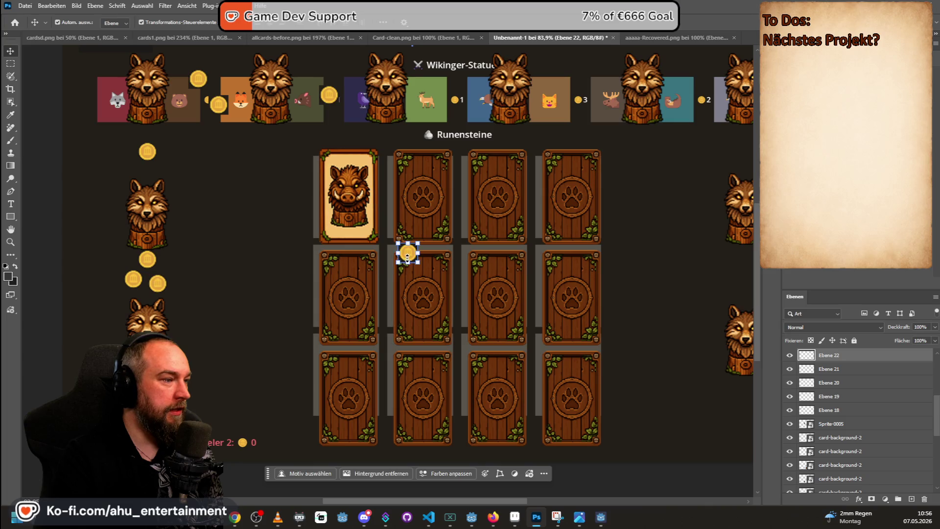
{"action": "left_click_drag", "start_coordinate": [407, 258], "coordinate": [456, 99]}
{"action": "key", "text": "Return"}
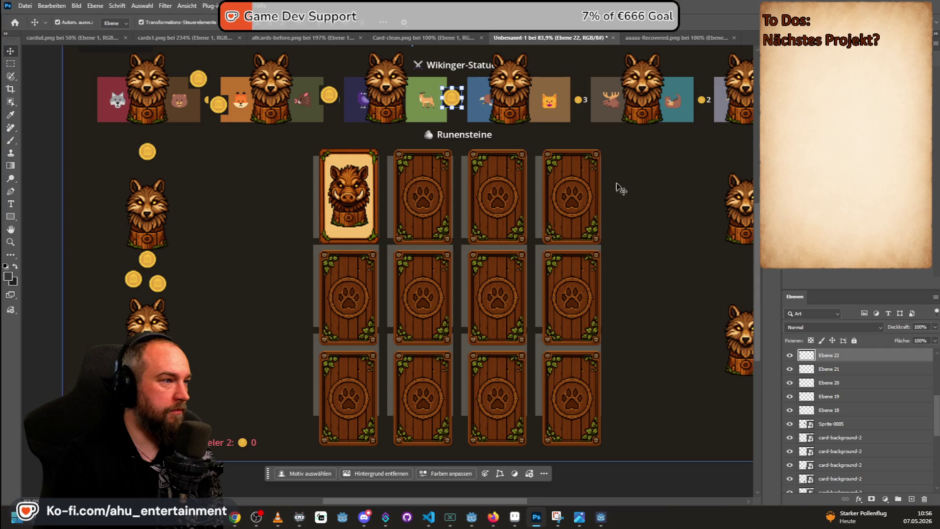
{"action": "key", "text": "ctrl+v"}
{"action": "left_click_drag", "start_coordinate": [408, 255], "coordinate": [575, 101]}
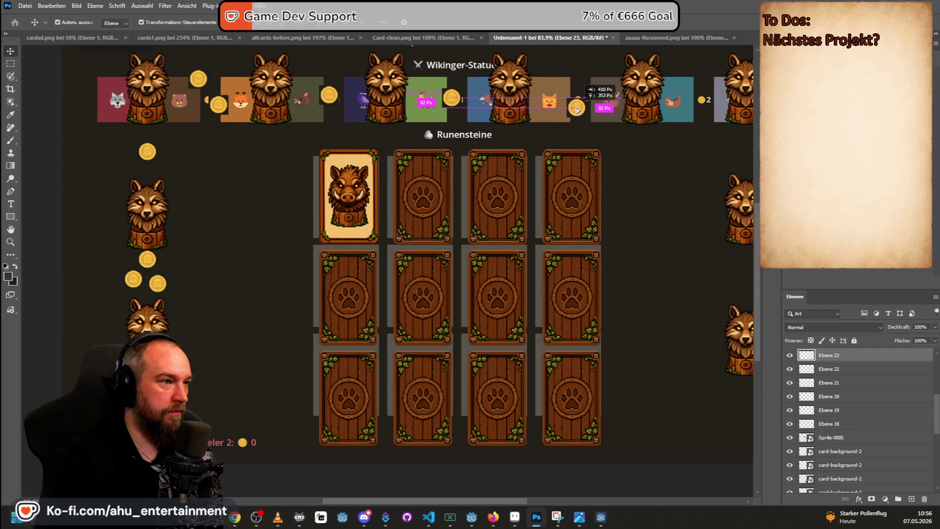
{"action": "key", "text": "Return"}
{"action": "key", "text": "ctrl+v"}
{"action": "mouse_move", "coordinate": [409, 254]}
{"action": "left_mouse_down"}
{"action": "mouse_move", "coordinate": [695, 108]}
{"action": "mouse_move", "coordinate": [709, 90]}
{"action": "mouse_move", "coordinate": [688, 99]}
{"action": "left_mouse_up"}
{"action": "key", "text": "Return"}
- Place four coins in pairs beside the upper and lower right wolf statues
{"action": "scroll", "coordinate": [669, 205], "scroll_direction": "down", "scroll_amount": 2}
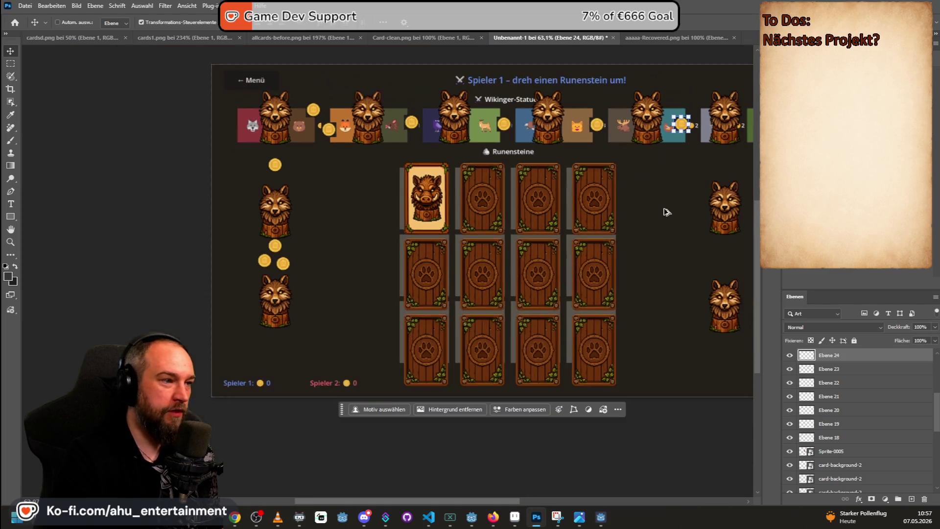
{"action": "key", "text": "ctrl+v"}
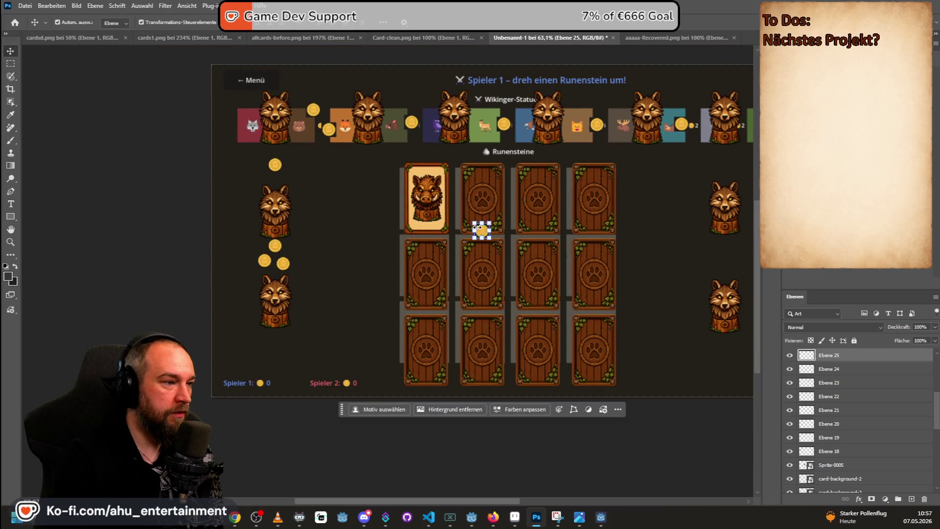
{"action": "left_click_drag", "start_coordinate": [482, 230], "coordinate": [715, 155]}
{"action": "key", "text": "ctrl+v"}
{"action": "mouse_move", "coordinate": [481, 230]}
{"action": "left_mouse_down"}
{"action": "mouse_move", "coordinate": [737, 154]}
{"action": "mouse_move", "coordinate": [730, 167]}
{"action": "left_mouse_up"}
{"action": "key", "text": "ctrl+v"}
{"action": "mouse_move", "coordinate": [481, 230]}
{"action": "left_mouse_down"}
{"action": "mouse_move", "coordinate": [713, 237]}
{"action": "mouse_move", "coordinate": [718, 255]}
{"action": "left_mouse_up"}
{"action": "key", "text": "ctrl+v"}
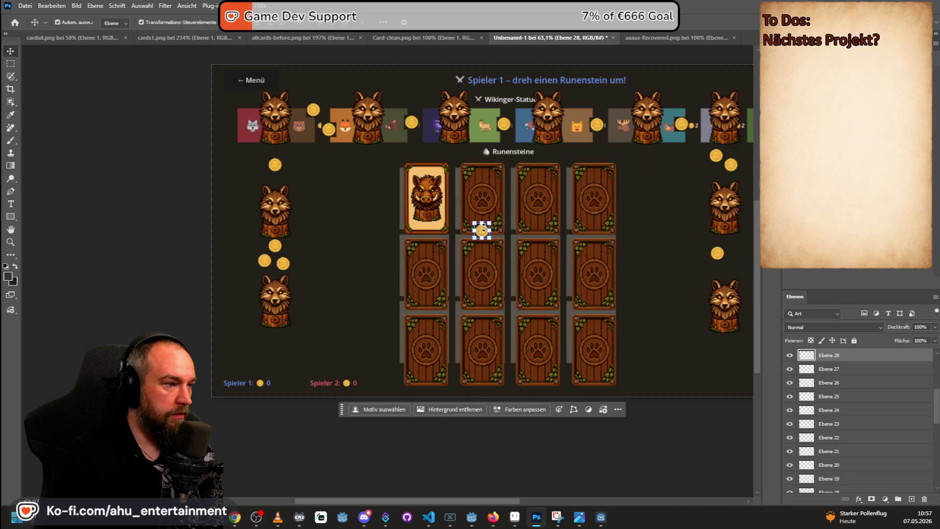
{"action": "left_click_drag", "start_coordinate": [481, 231], "coordinate": [730, 263]}
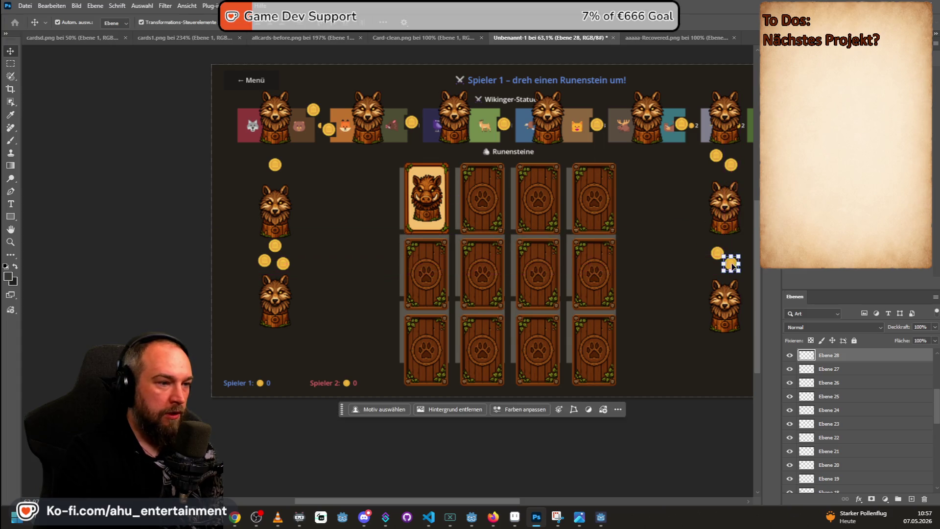
{"action": "left_click", "coordinate": [642, 384]}
{"action": "scroll", "coordinate": [678, 297], "scroll_direction": "down", "scroll_amount": 2}
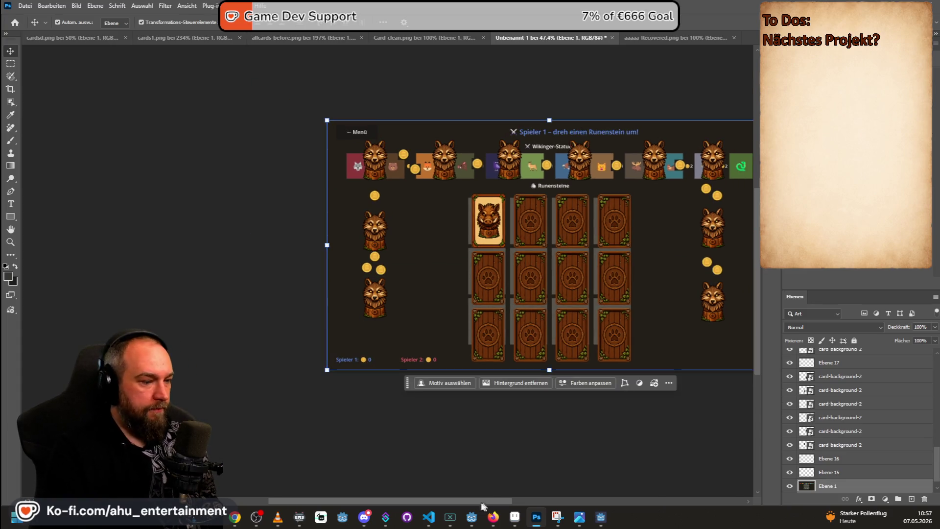
- Use File > Export to save the board as spiel.png on the Desktop
{"action": "left_click_drag", "start_coordinate": [469, 500], "coordinate": [516, 498]}
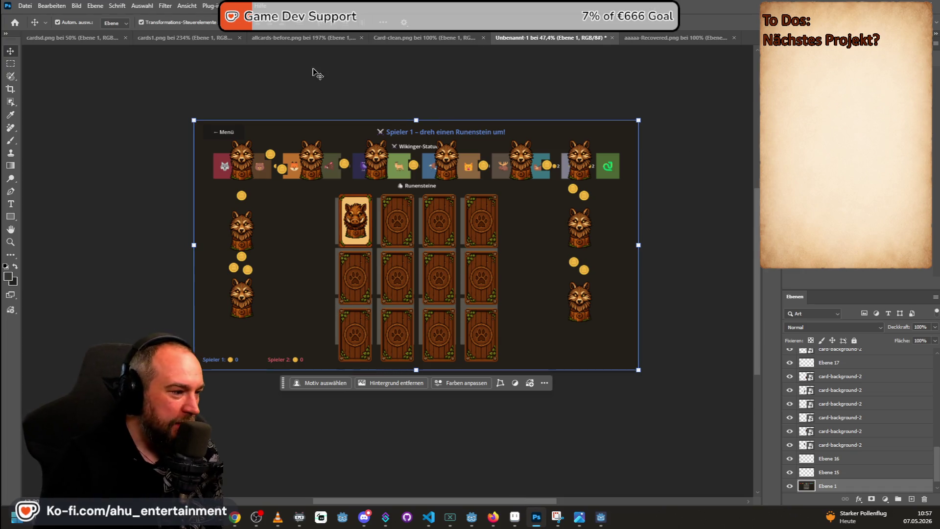
{"action": "left_click", "coordinate": [25, 6]}
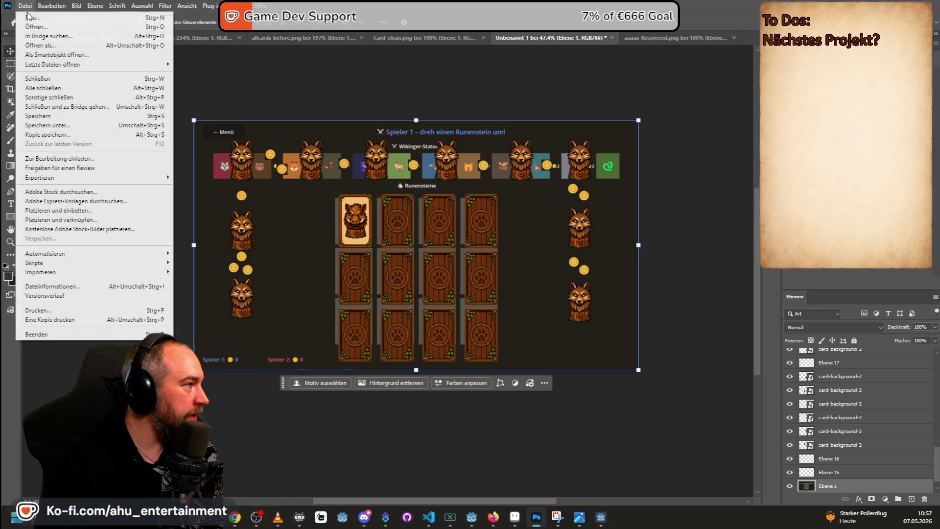
{"action": "mouse_move", "coordinate": [69, 178]}
{"action": "left_click", "coordinate": [205, 179]}
{"action": "type", "text": "spiel"}
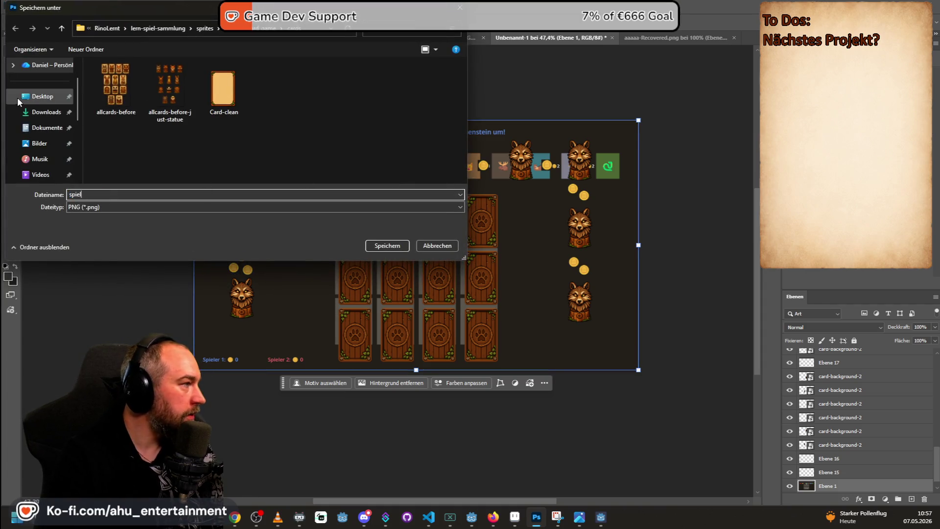
{"action": "left_click", "coordinate": [42, 96]}
{"action": "left_click", "coordinate": [377, 245]}
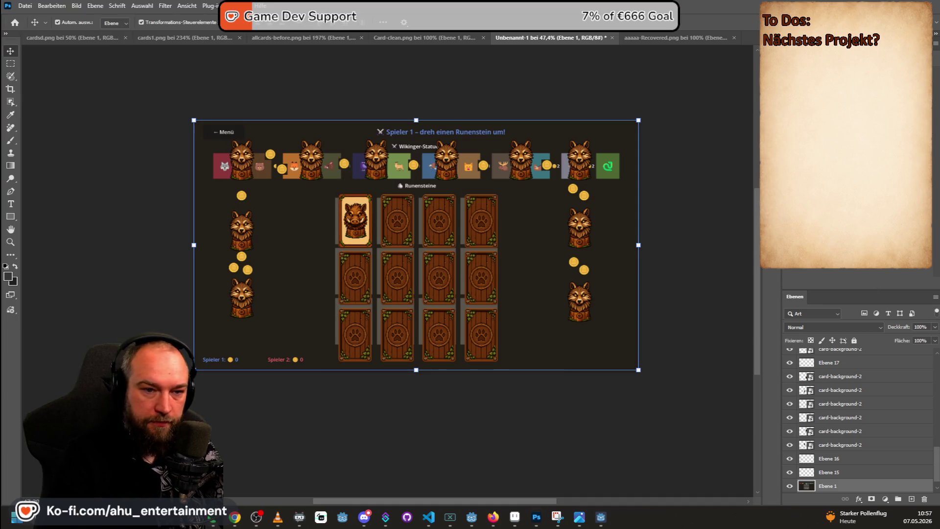
{"action": "key", "text": "alt+Tab"}
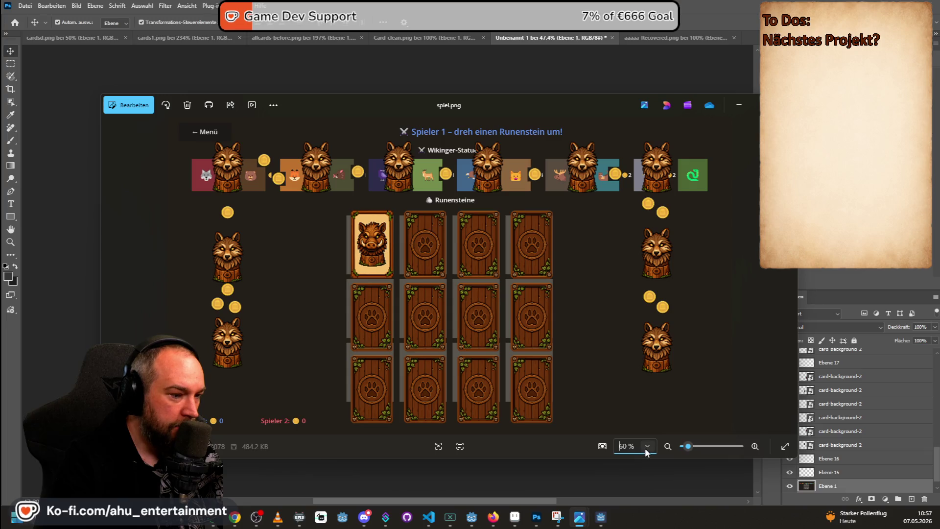
- Zoom spiel.png to 100 % and switch Photos to full screen
{"action": "type", "text": "100"}
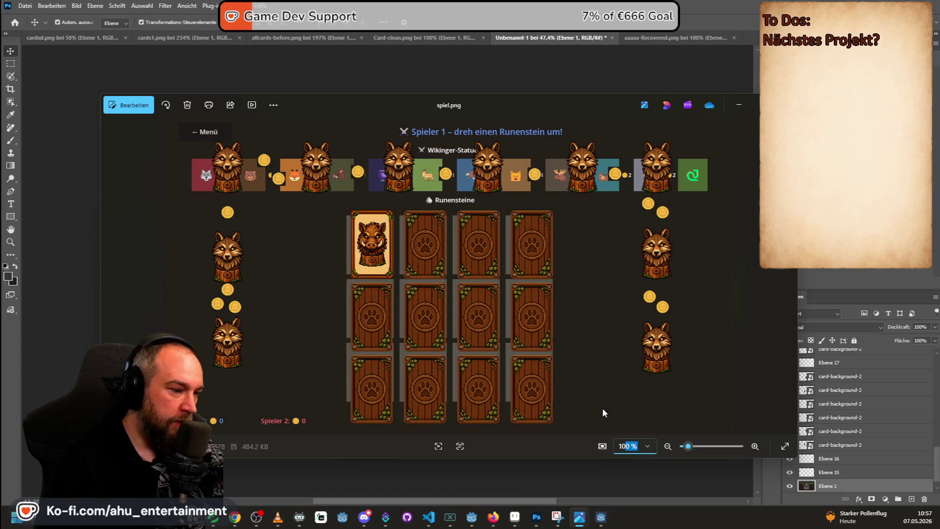
{"action": "key", "text": "Return"}
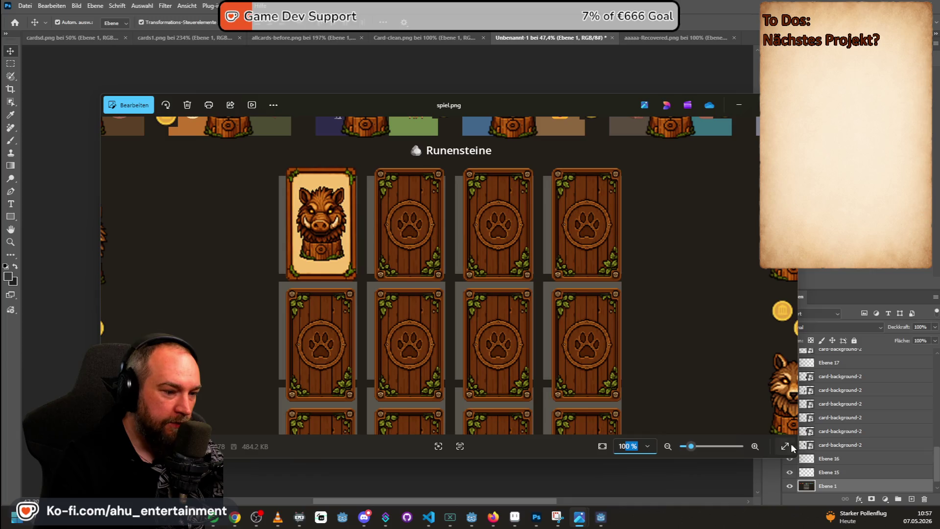
{"action": "left_click", "coordinate": [786, 444]}
{"action": "scroll", "coordinate": [716, 404], "scroll_direction": "down", "scroll_amount": 3}
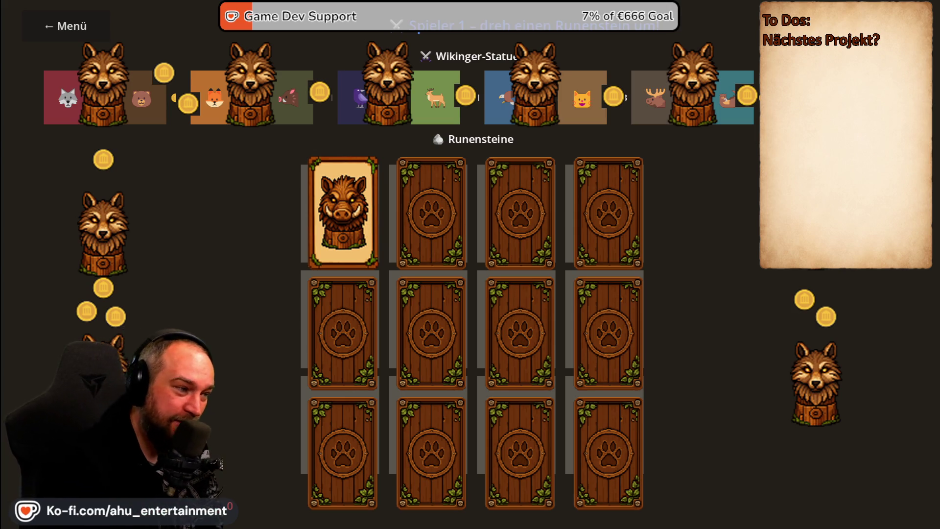
- Exit full screen, close Photos, and restore down the Photoshop window
{"action": "key", "text": "F11"}
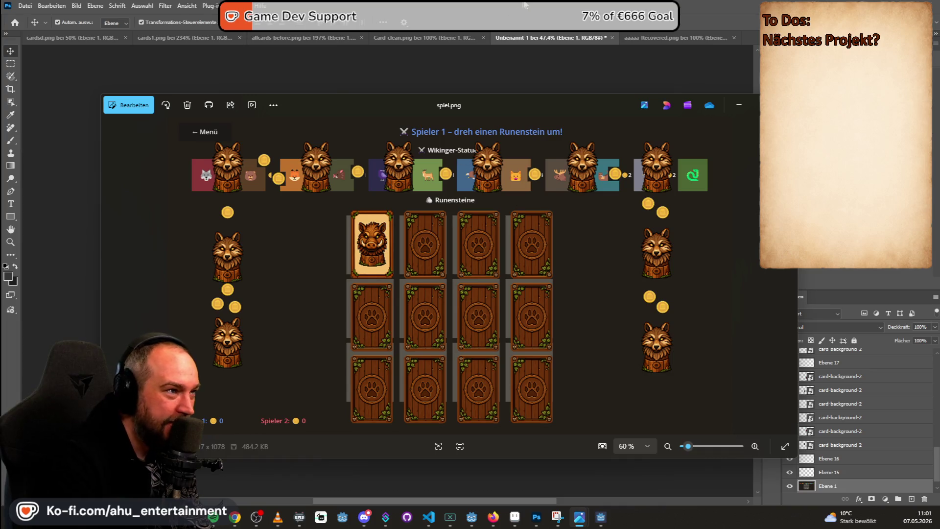
{"action": "left_click", "coordinate": [531, 71]}
{"action": "key", "text": "super+Down"}
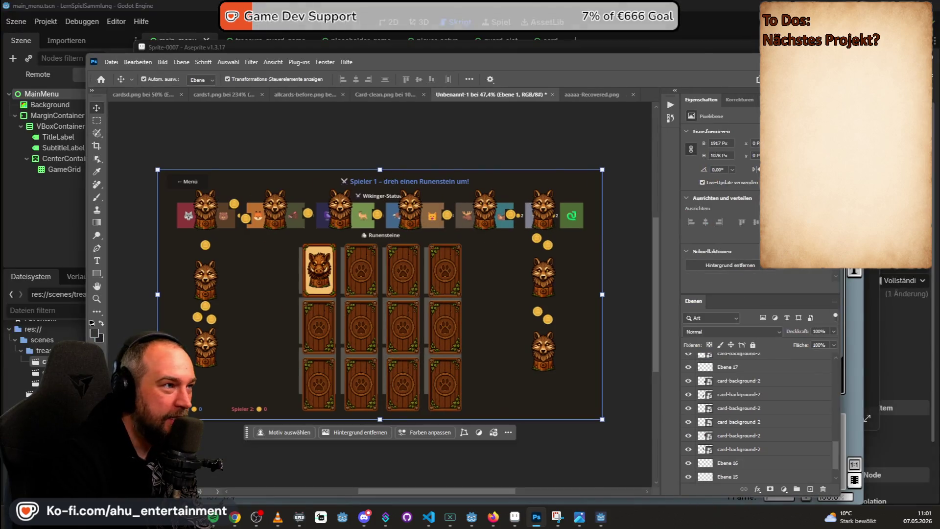
- Run the Godot project, play a 2 Spieler round of Wo ist mehr?, then return to the menu
{"action": "key", "text": "super+Down"}
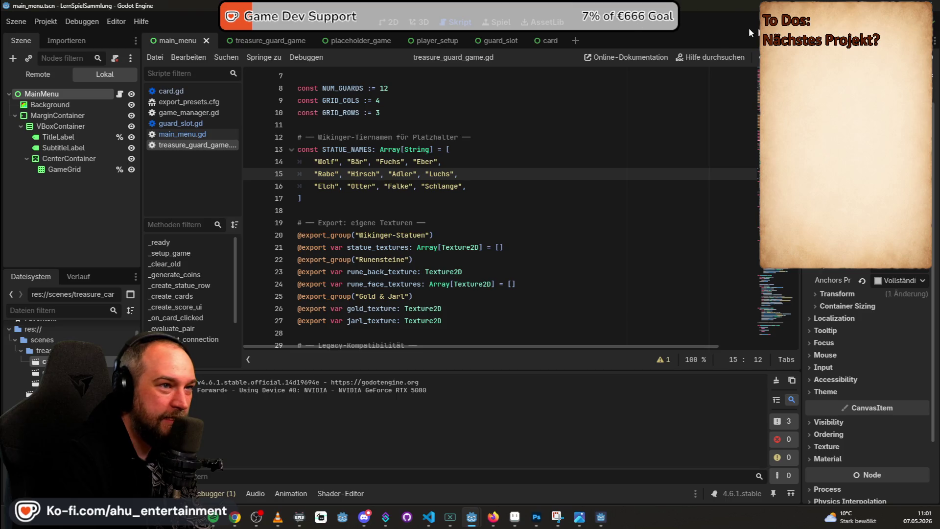
{"action": "key", "text": "F5"}
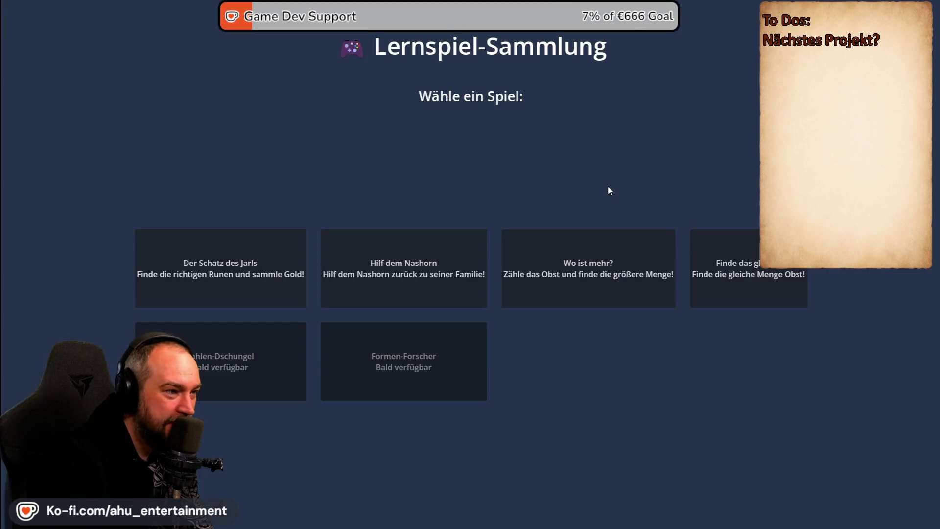
{"action": "left_click", "coordinate": [631, 289]}
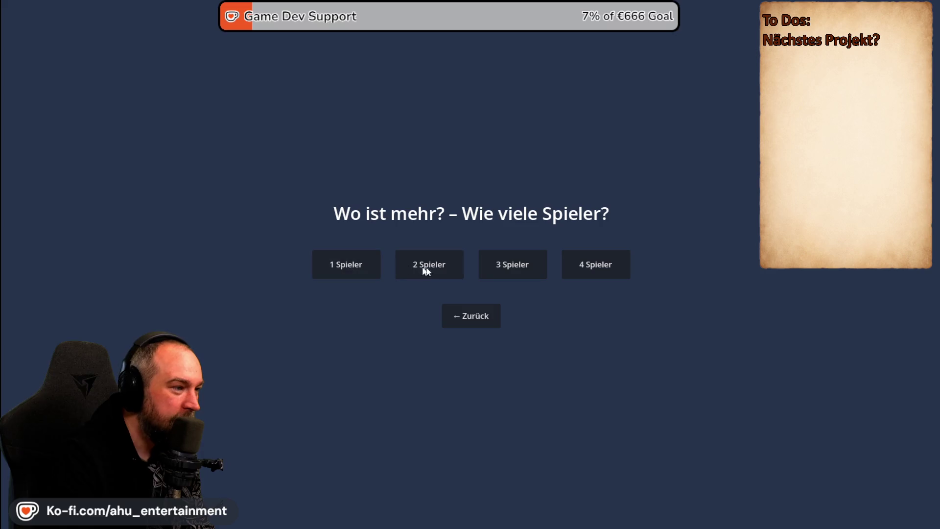
{"action": "left_click", "coordinate": [422, 266]}
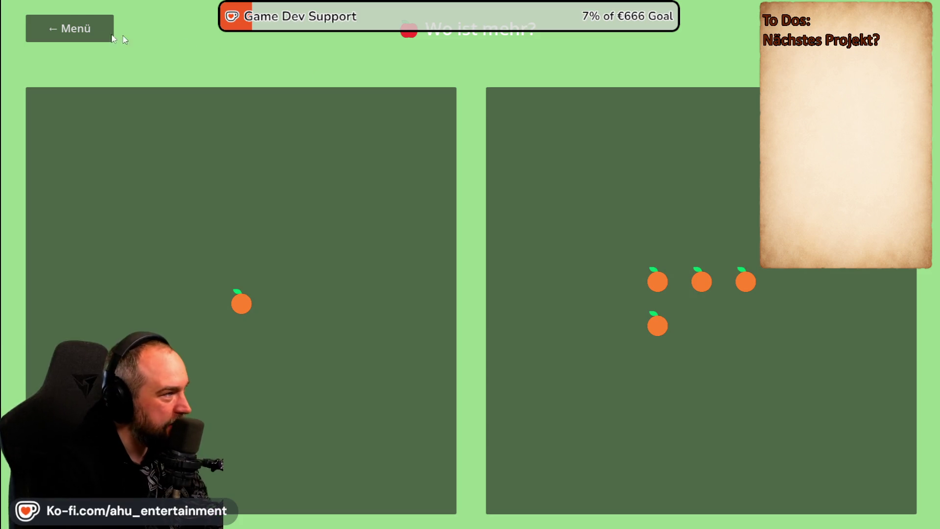
{"action": "left_click", "coordinate": [99, 34]}
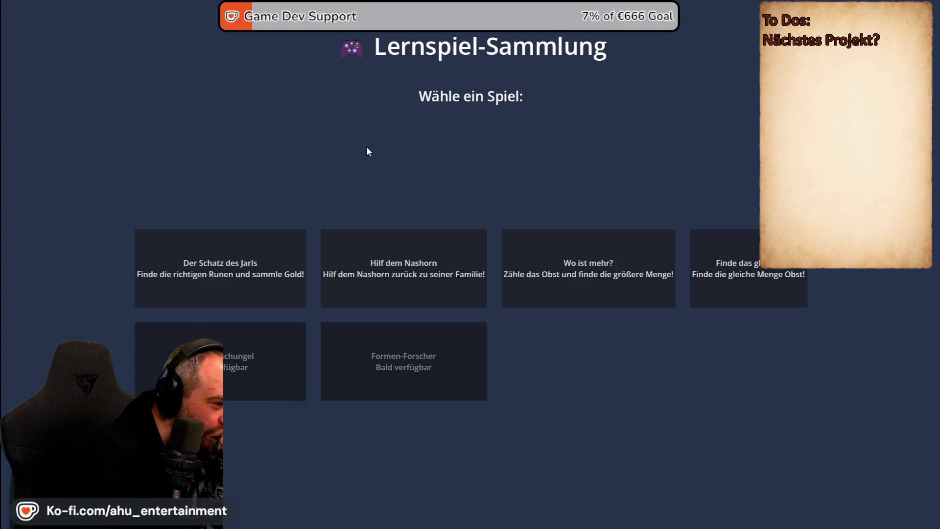
- Test-play Der Schatz des Jarls and come back to the game selection menu
{"action": "left_click", "coordinate": [296, 239]}
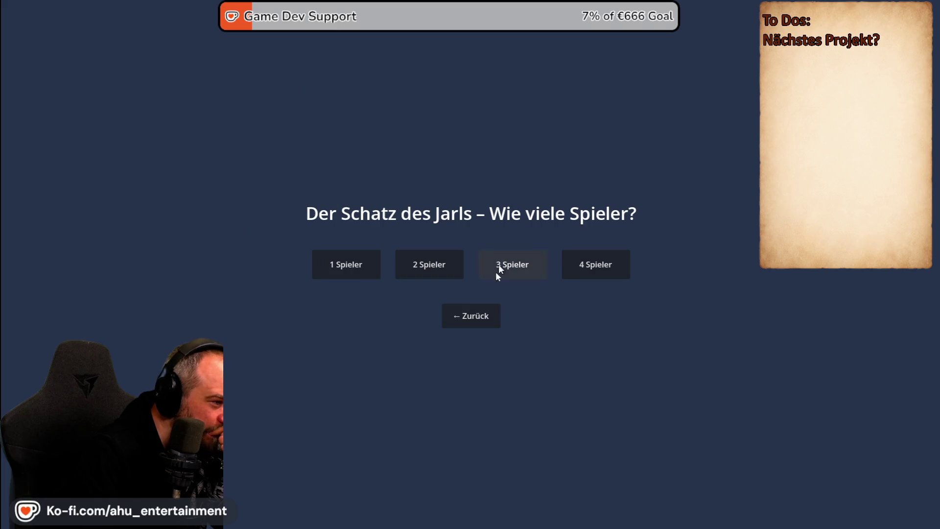
{"action": "left_click", "coordinate": [407, 254]}
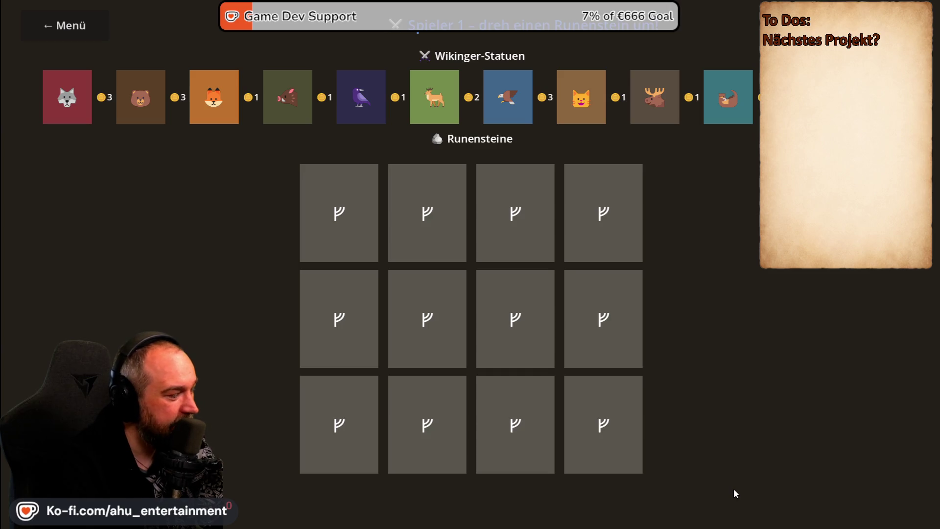
{"action": "left_click", "coordinate": [69, 27]}
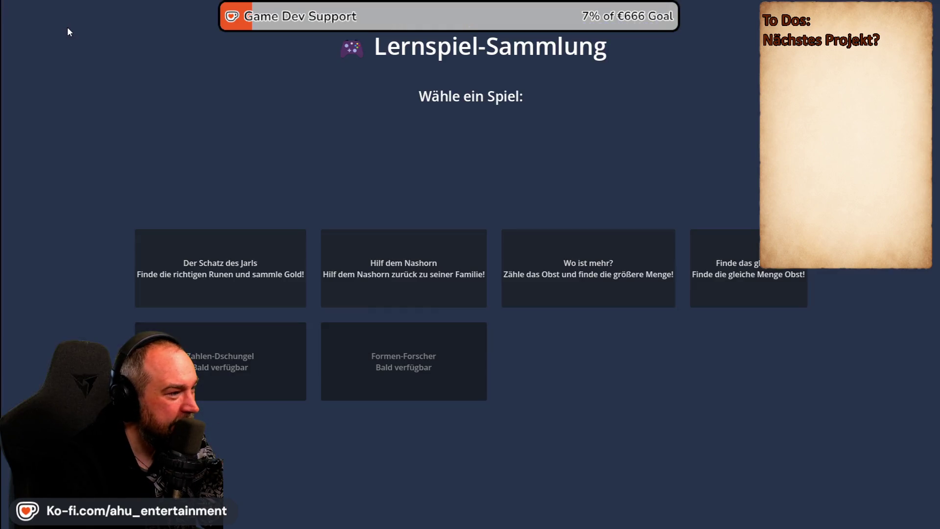
- Try Hilf dem Nashorn with 2 Spieler, return to the menu, and close the running game
{"action": "left_click", "coordinate": [411, 275]}
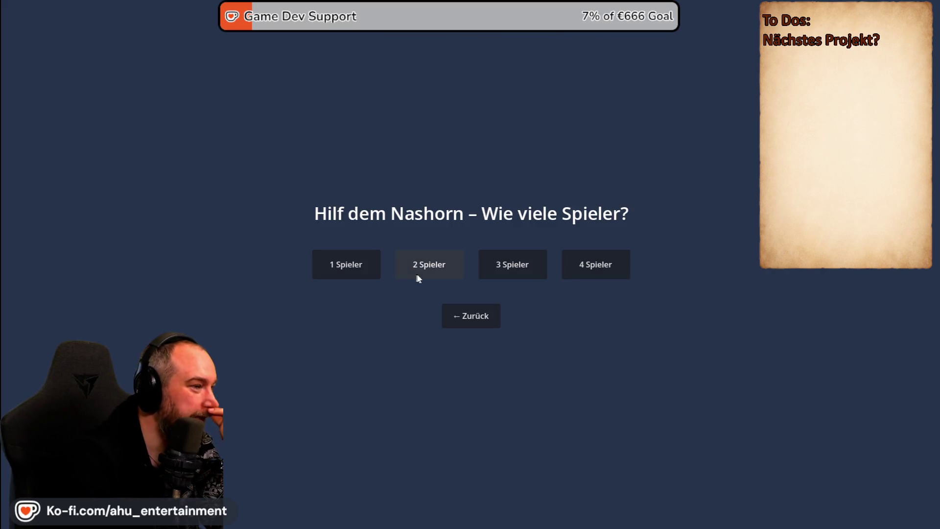
{"action": "left_click", "coordinate": [426, 268]}
{"action": "left_click", "coordinate": [93, 27]}
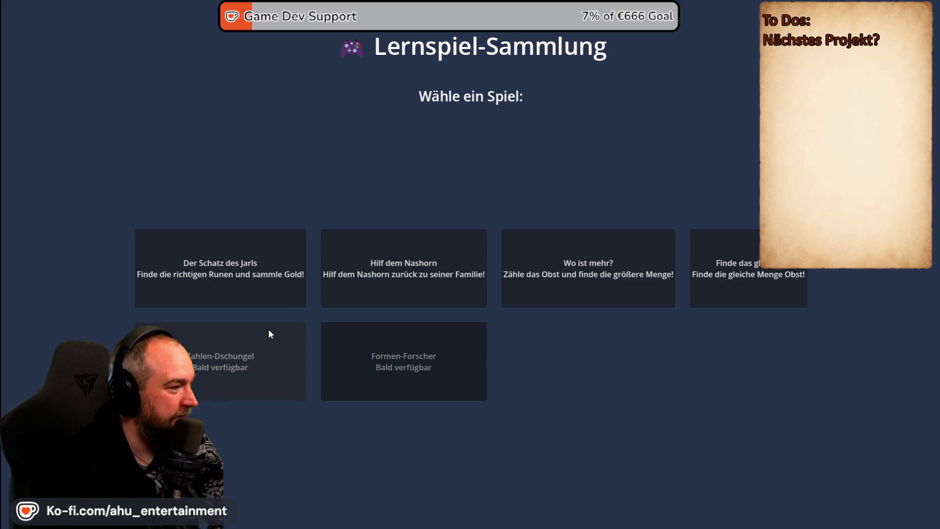
{"action": "key", "text": "alt+F4"}
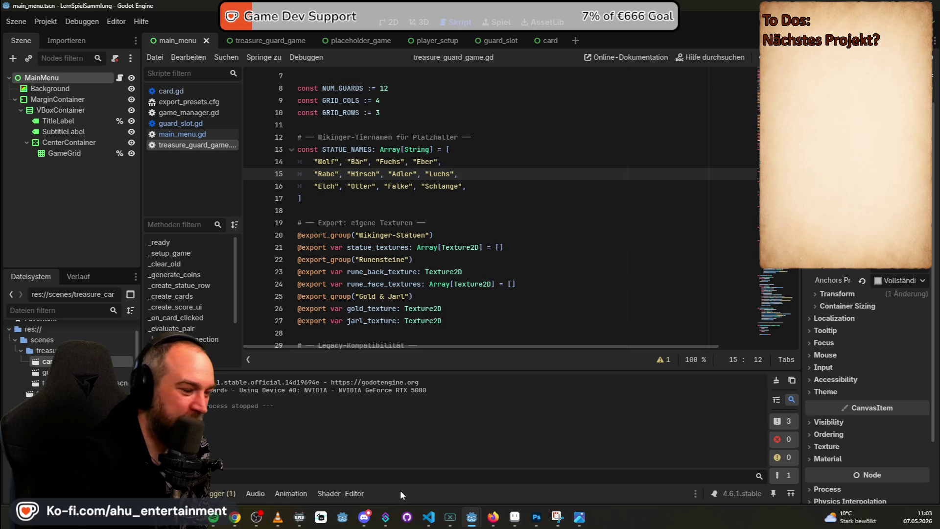
- Bring Aseprite forward on the wooden paw-emblem card-back sprite and zoom its canvas out
{"action": "left_click", "coordinate": [515, 517]}
{"action": "scroll", "coordinate": [592, 264], "scroll_direction": "down", "scroll_amount": 1}
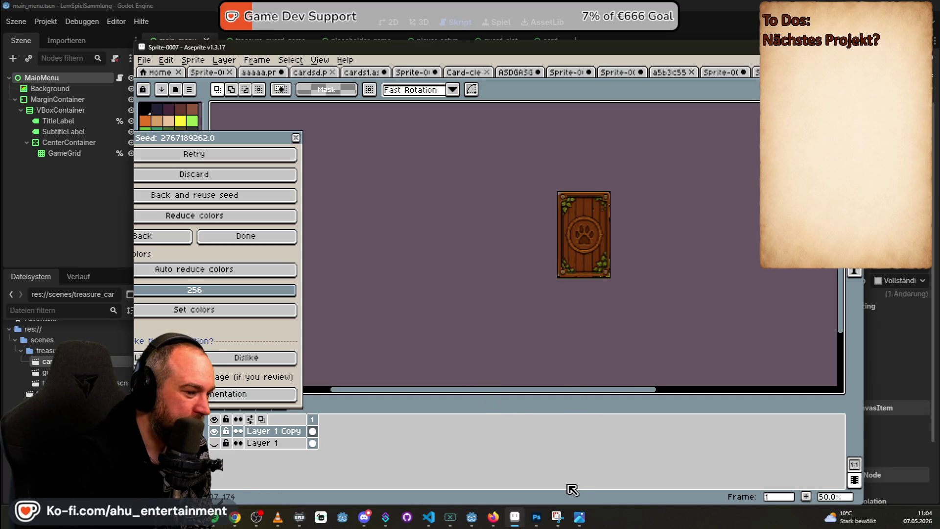
- Bring the Photoshop game-board mockup back in front of Aseprite
{"action": "left_click", "coordinate": [537, 517]}
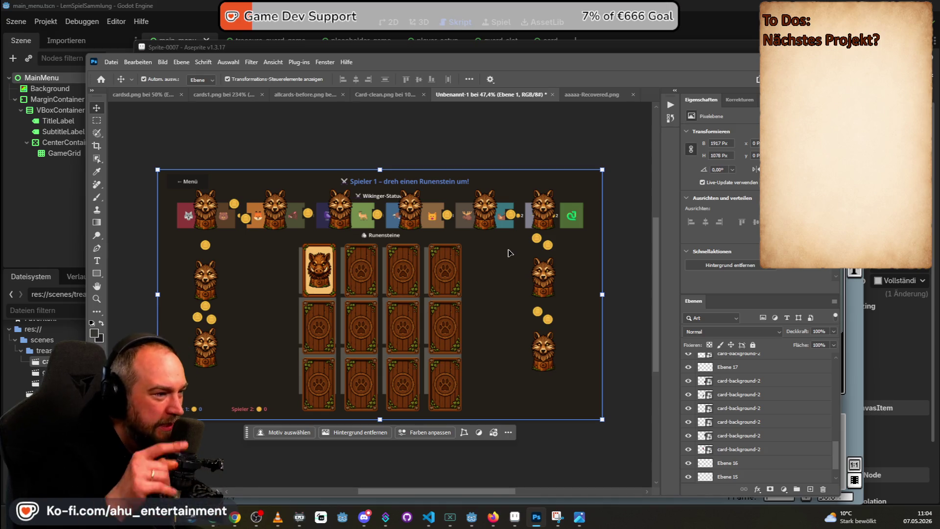
- Arrange six wolf statues along the top and two wolves with gold coins per side of the 4×3 card grid
{"action": "scroll", "coordinate": [332, 371], "scroll_direction": "up", "scroll_amount": 1}
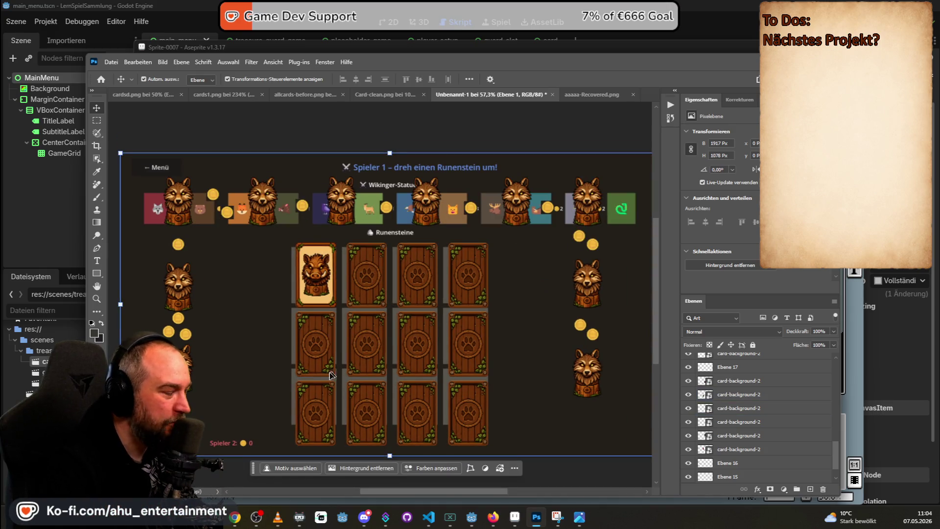
{"action": "scroll", "coordinate": [337, 316], "scroll_direction": "up", "scroll_amount": 1}
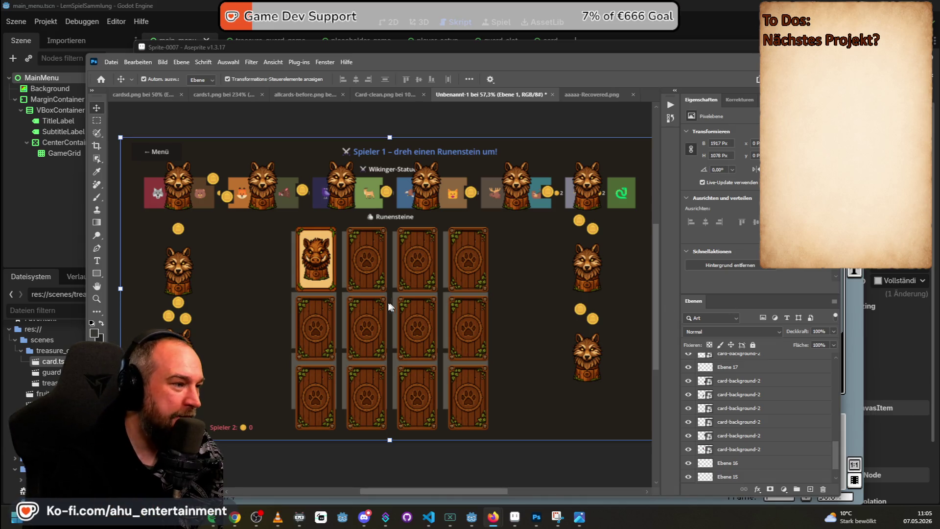
{"action": "scroll", "coordinate": [390, 307], "scroll_direction": "down", "scroll_amount": 1}
{"action": "left_click", "coordinate": [410, 489]}
{"action": "mouse_move", "coordinate": [412, 492]}
{"action": "left_mouse_down"}
{"action": "mouse_move", "coordinate": [427, 492]}
{"action": "mouse_move", "coordinate": [418, 494]}
{"action": "left_mouse_up"}
{"action": "left_click", "coordinate": [333, 277]}
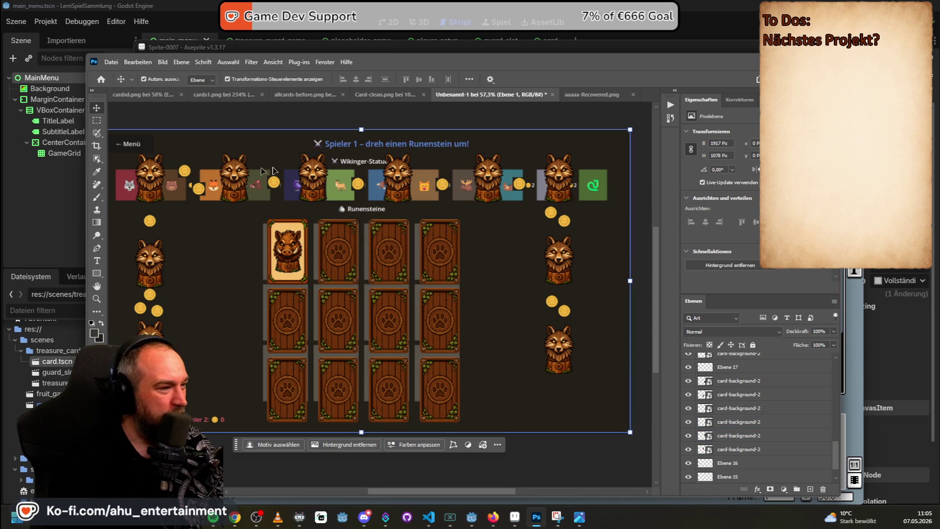
{"action": "scroll", "coordinate": [485, 440], "scroll_direction": "down", "scroll_amount": 1}
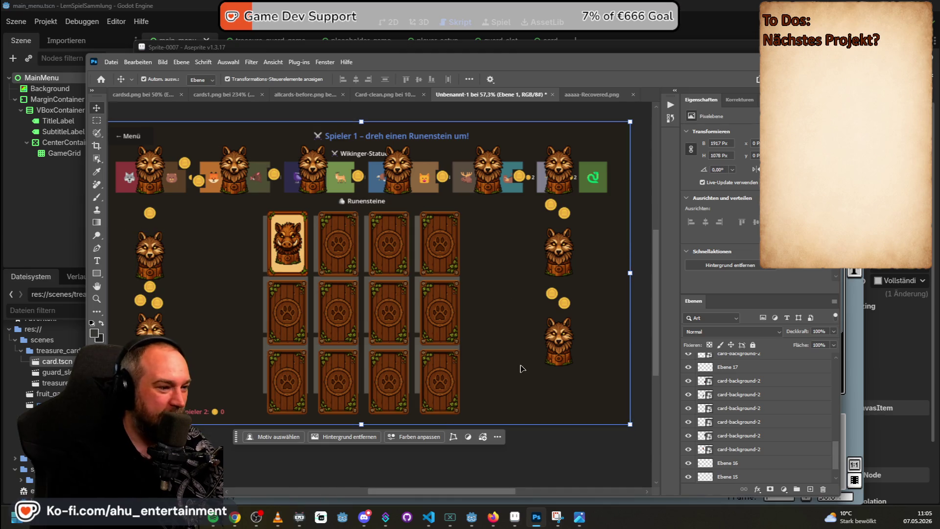
{"action": "mouse_move", "coordinate": [449, 490]}
{"action": "left_mouse_down"}
{"action": "mouse_move", "coordinate": [419, 492]}
{"action": "mouse_move", "coordinate": [439, 495]}
{"action": "left_mouse_up"}
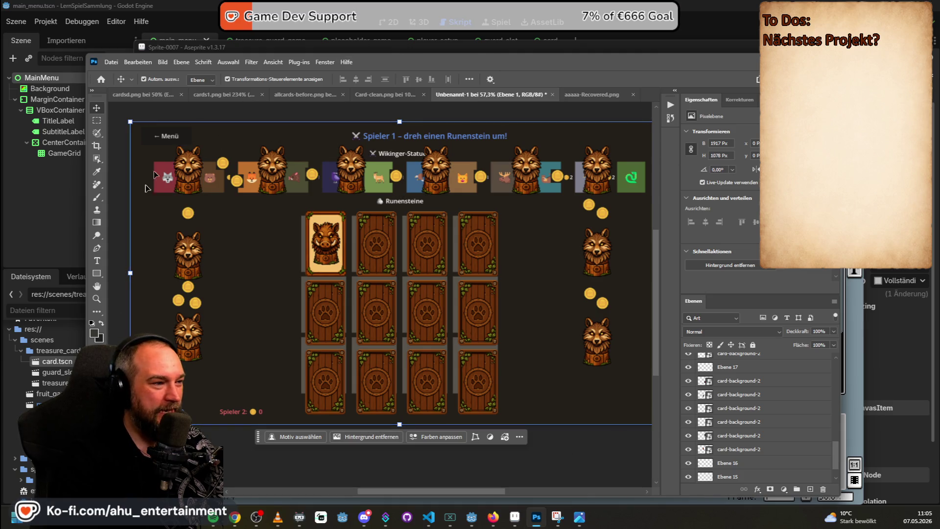
{"action": "scroll", "coordinate": [477, 289], "scroll_direction": "down", "scroll_amount": 2}
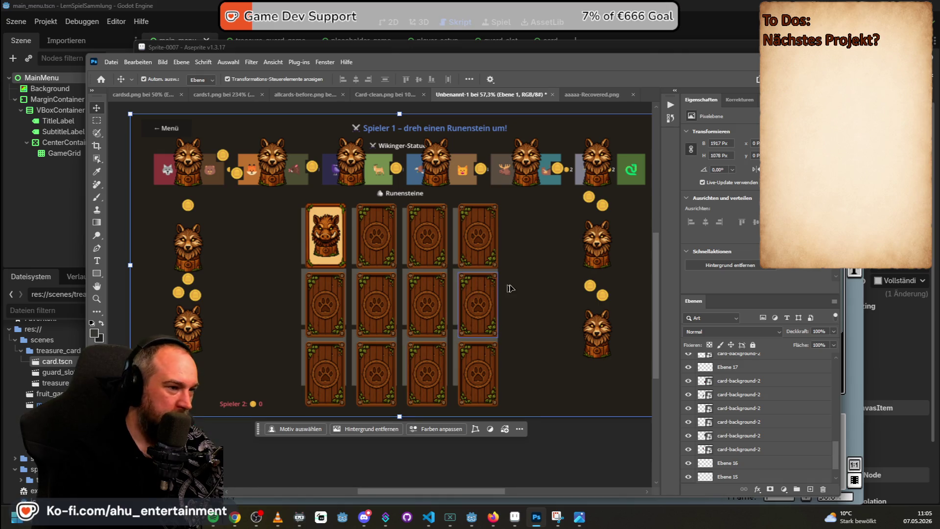
{"action": "left_click_drag", "start_coordinate": [417, 493], "coordinate": [427, 493]}
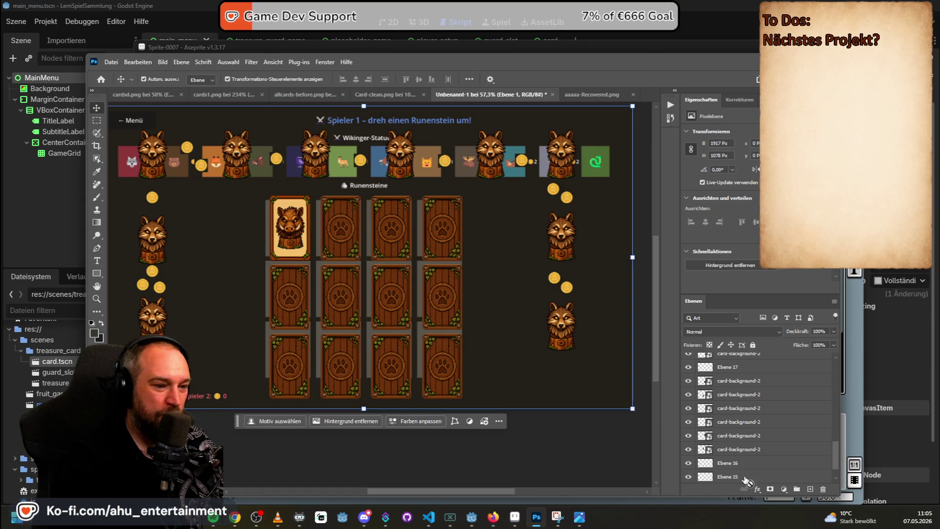
- Select coin layer Ebene 16 and briefly hide then show the game screenshot layer Ebene 1
{"action": "left_click", "coordinate": [703, 468]}
{"action": "scroll", "coordinate": [703, 471], "scroll_direction": "down", "scroll_amount": 1}
{"action": "left_click", "coordinate": [689, 462]}
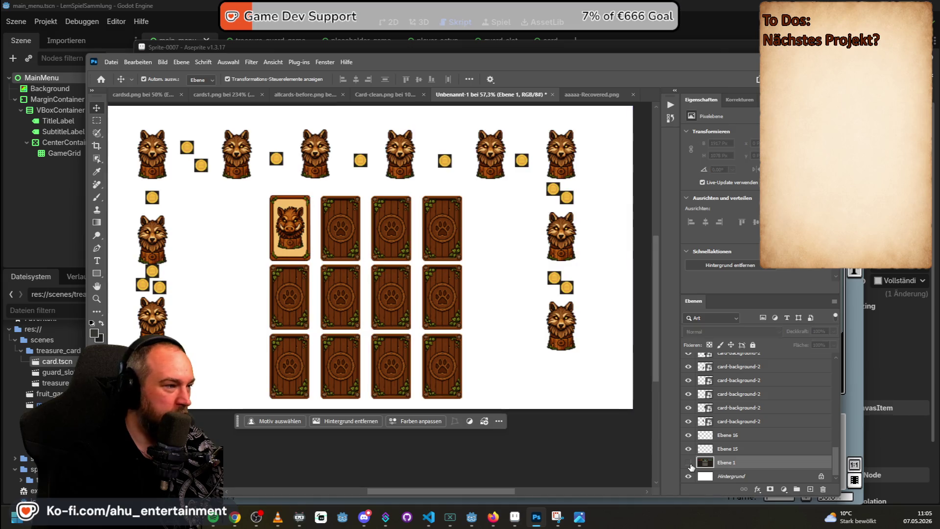
{"action": "left_click", "coordinate": [689, 462]}
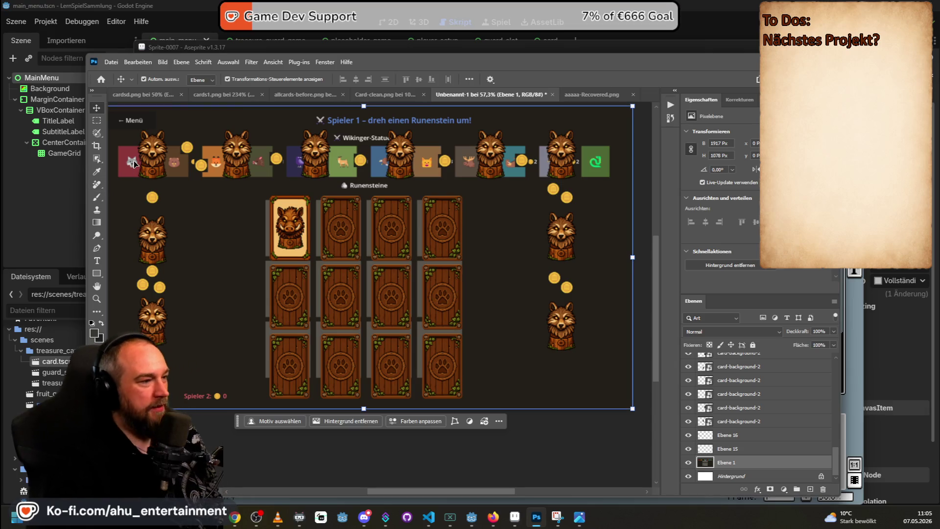
- Unlock Hintergrund into Ebene 0 and add a new empty layer above it
{"action": "left_click", "coordinate": [97, 172]}
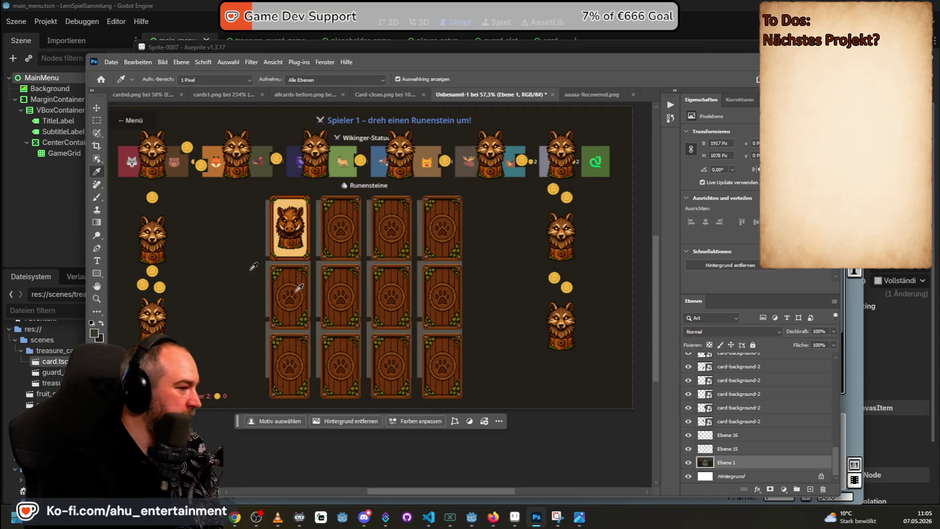
{"action": "left_click", "coordinate": [97, 121]}
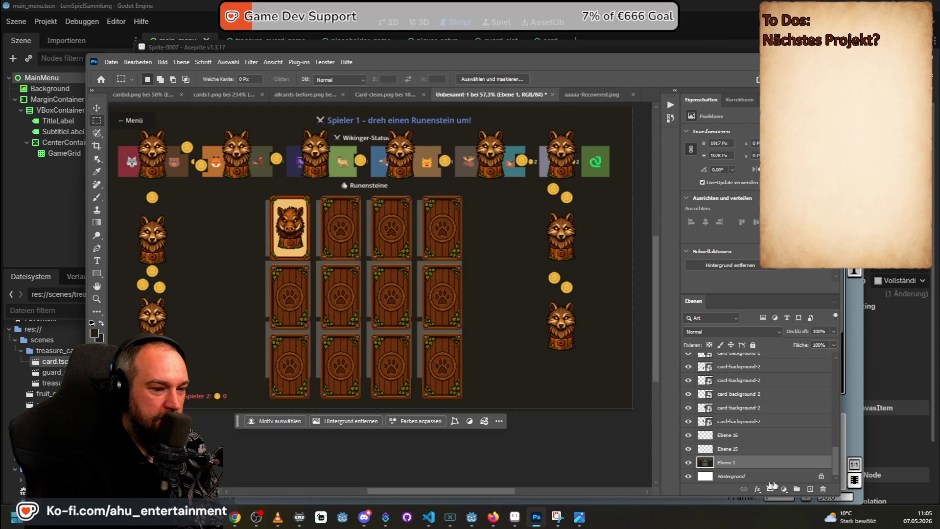
{"action": "left_click", "coordinate": [821, 476]}
{"action": "key", "text": "ctrl+j"}
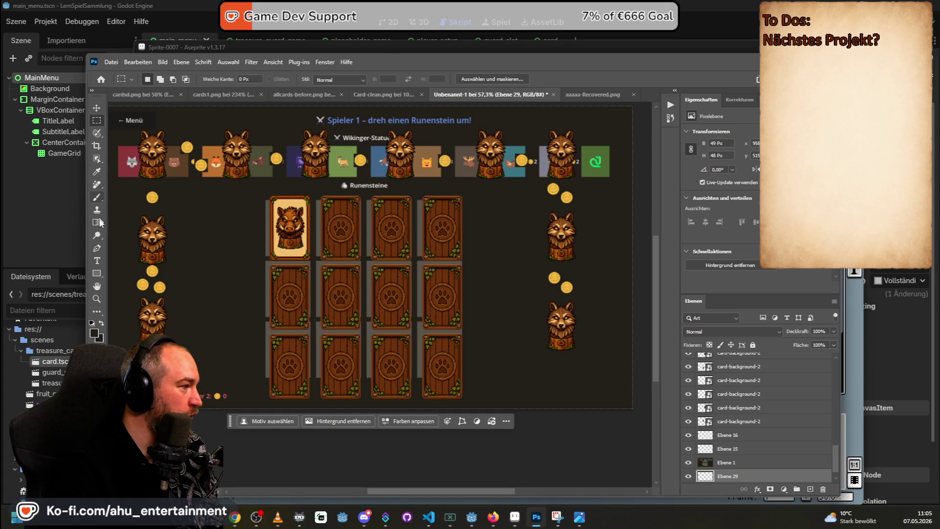
{"action": "left_click", "coordinate": [97, 196]}
{"action": "right_click", "coordinate": [97, 196]}
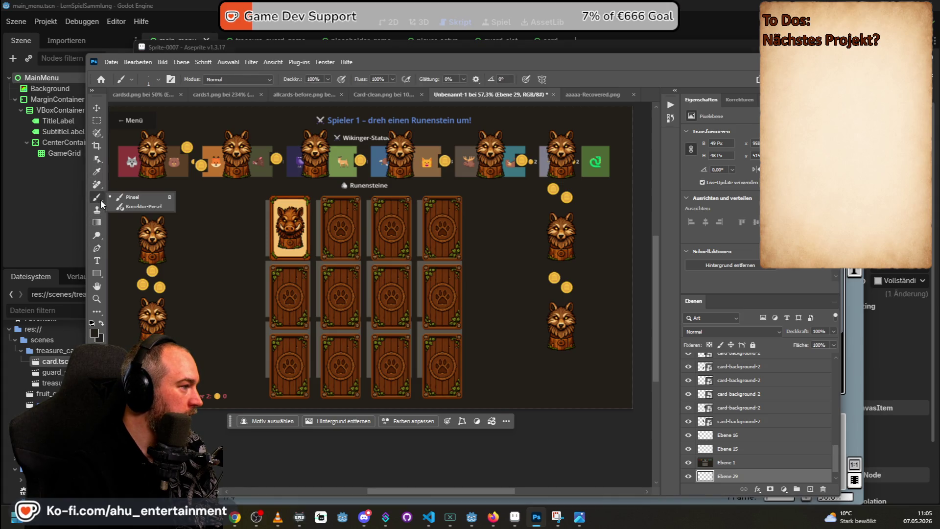
- Maximise the Photoshop window to fill the screen
{"action": "left_click", "coordinate": [97, 172]}
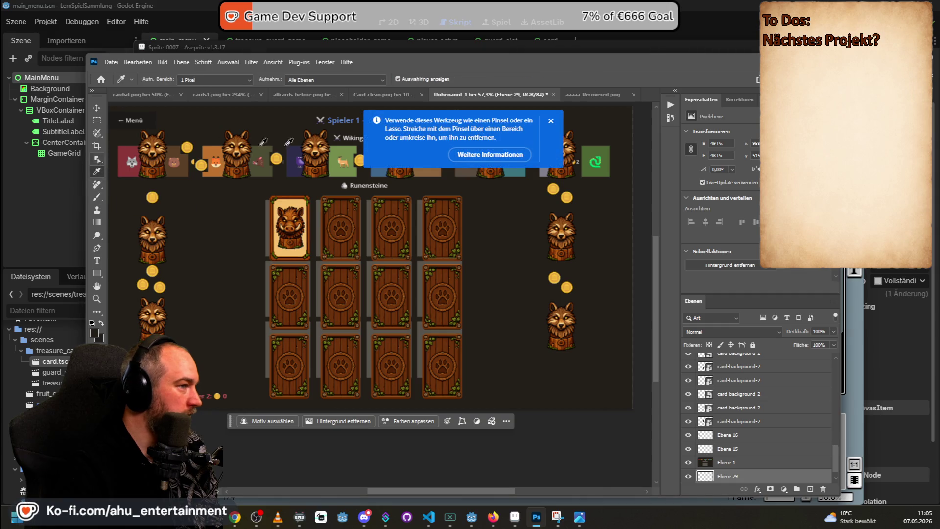
{"action": "left_click", "coordinate": [550, 123]}
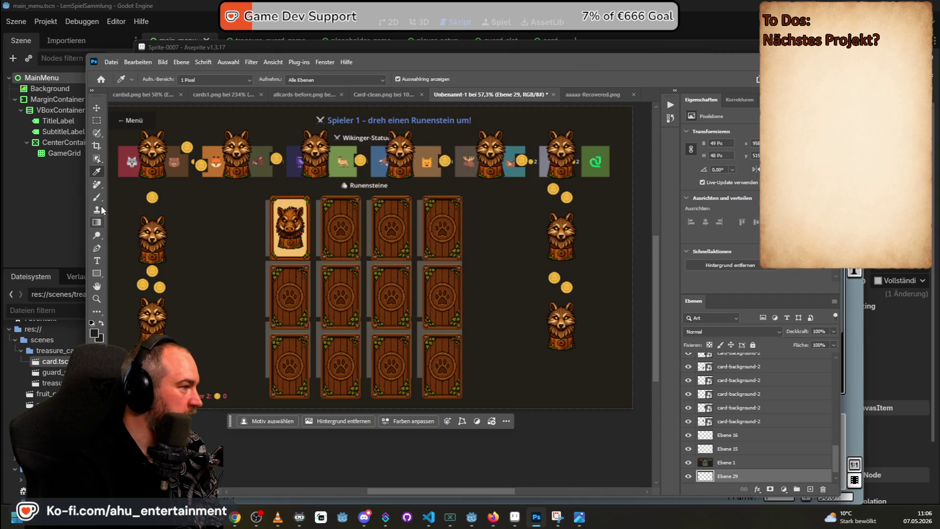
{"action": "left_click", "coordinate": [98, 222]}
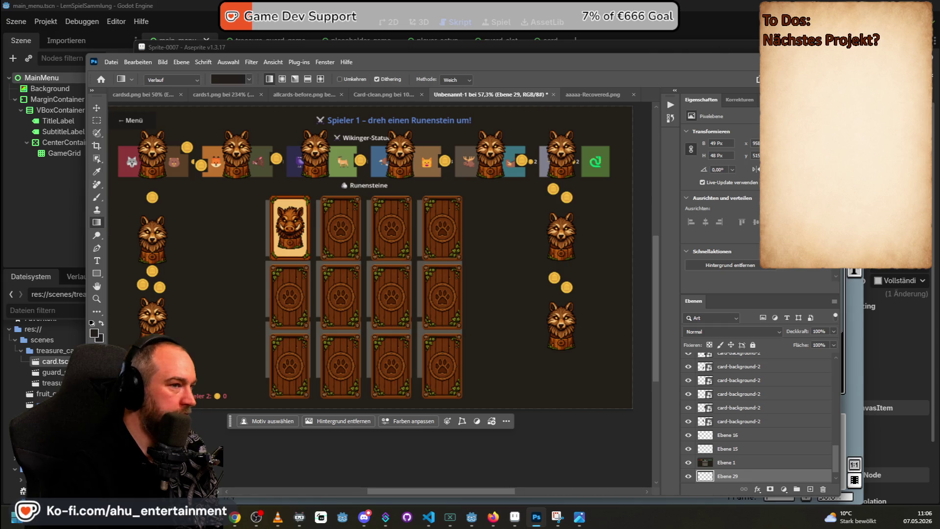
{"action": "key", "text": "super+Up"}
- Reset the panel layout to the Grundelemente workspace
{"action": "left_click", "coordinate": [10, 153]}
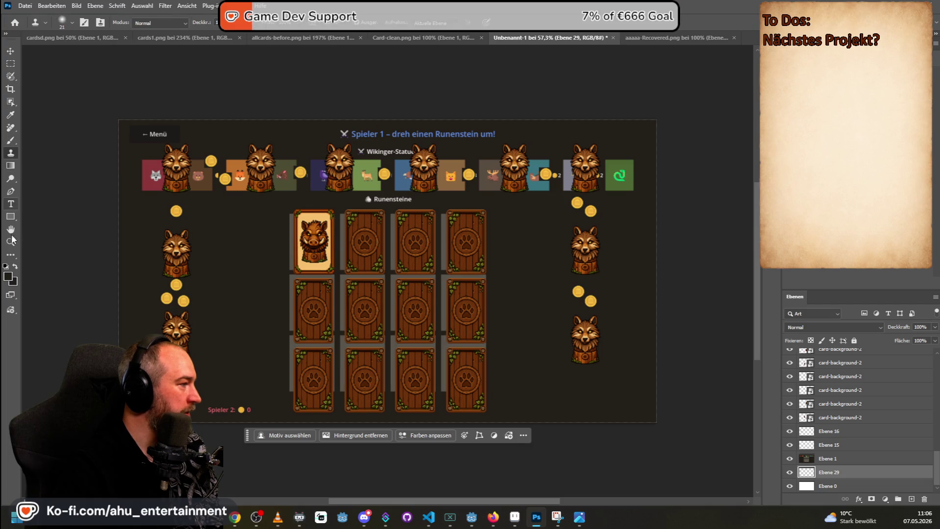
{"action": "left_click", "coordinate": [11, 179]}
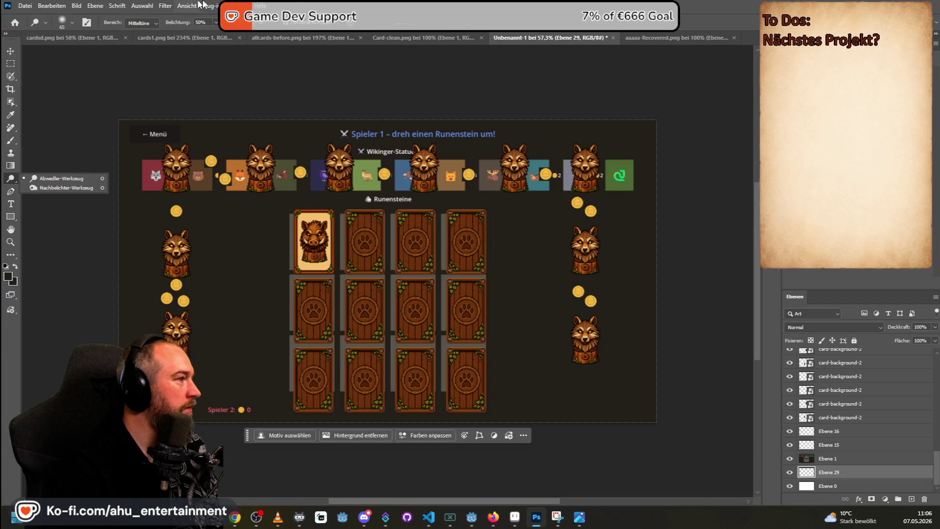
{"action": "left_click", "coordinate": [238, 5]}
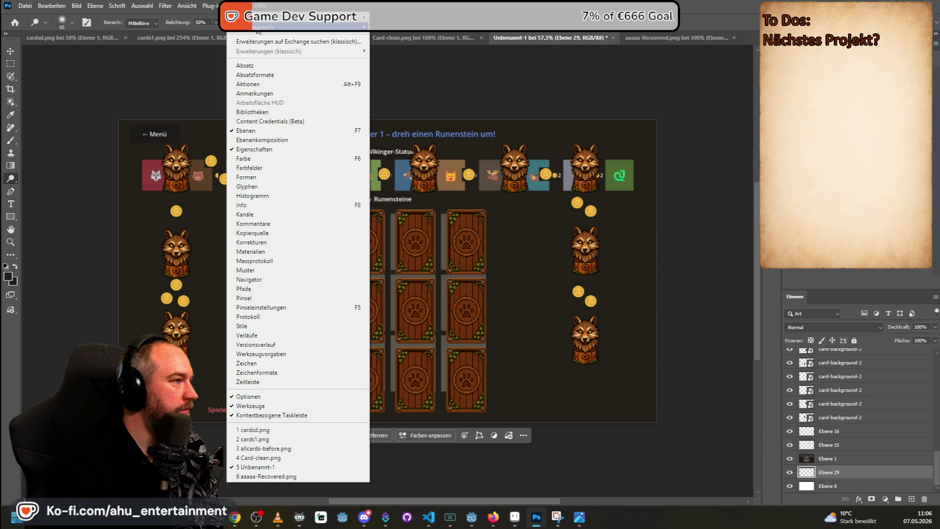
{"action": "mouse_move", "coordinate": [259, 29]}
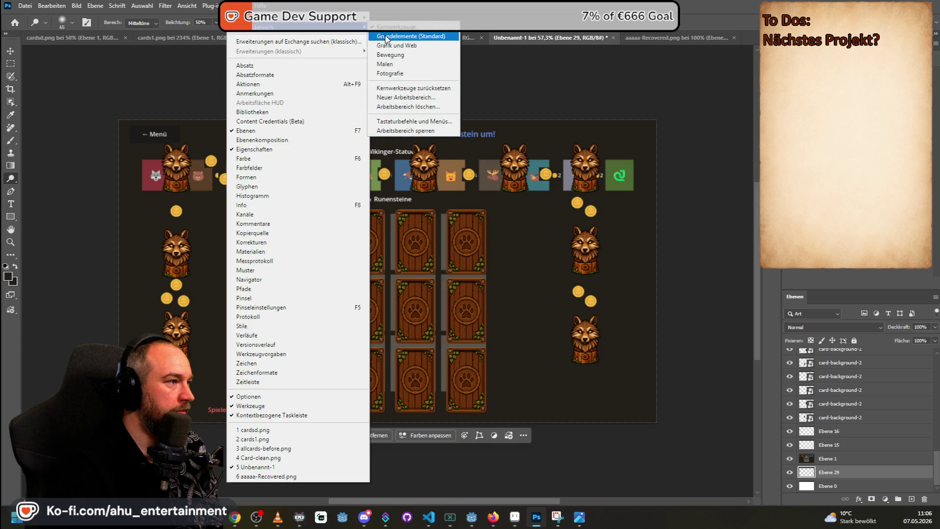
{"action": "left_click", "coordinate": [384, 35]}
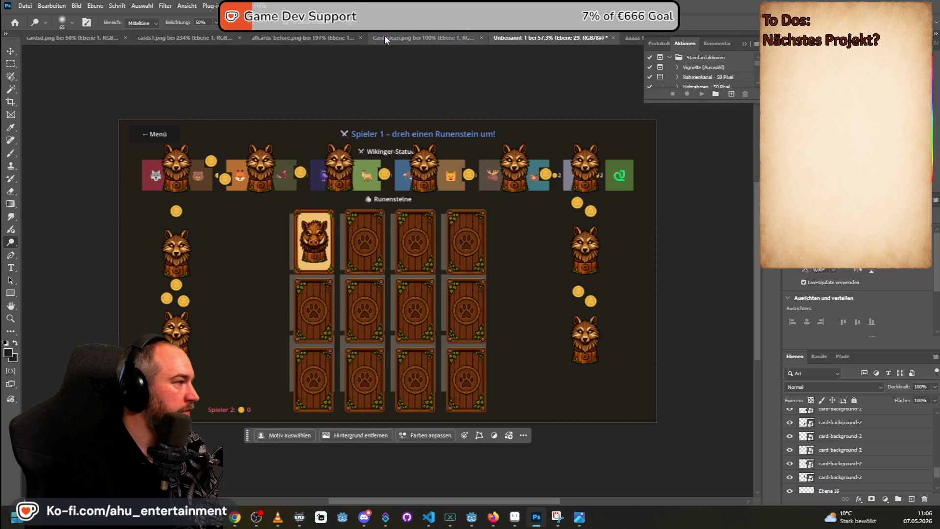
- Choose the Füllwerkzeug (Paint Bucket) from the gradient and fill tool group
{"action": "left_click", "coordinate": [14, 182]}
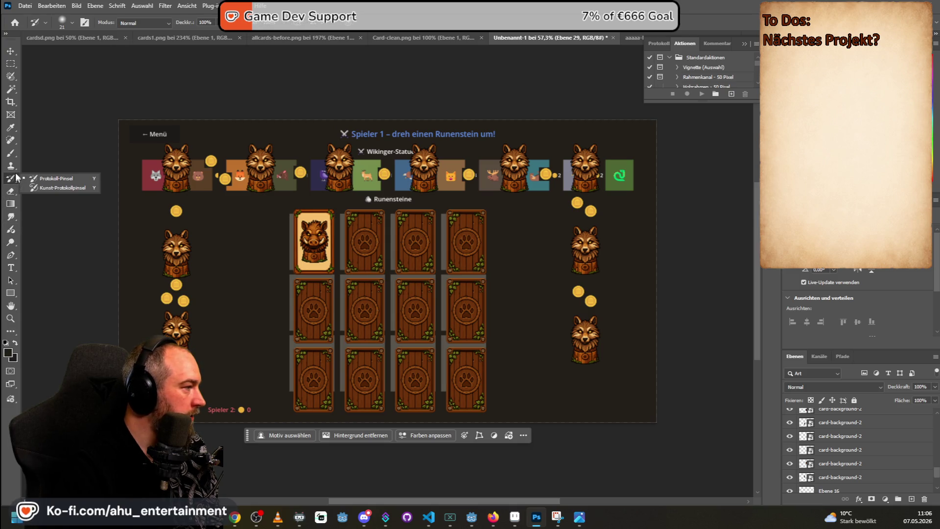
{"action": "left_click", "coordinate": [16, 169]}
{"action": "left_click", "coordinate": [15, 153]}
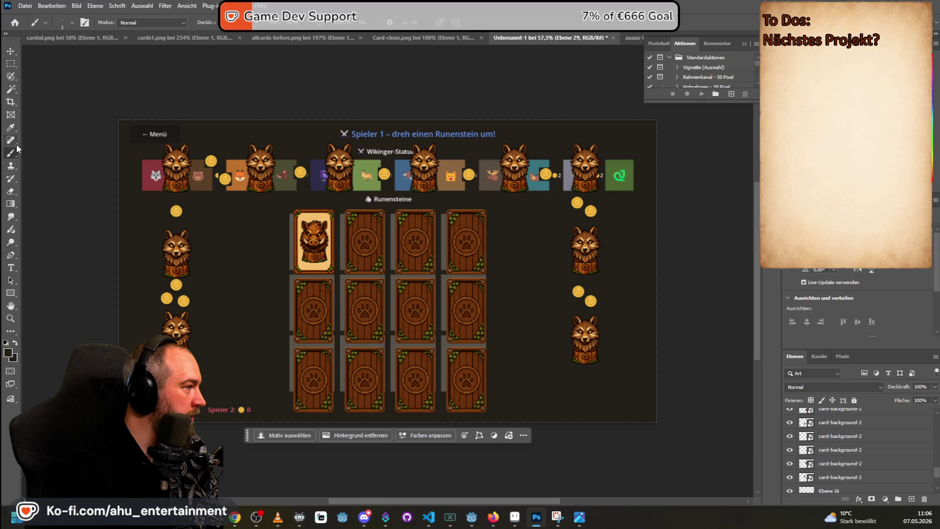
{"action": "left_click", "coordinate": [16, 139]}
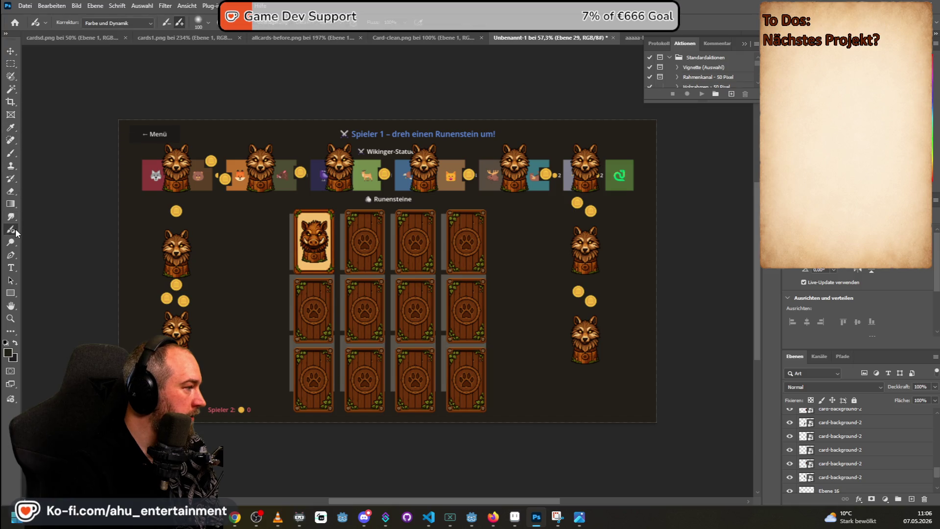
{"action": "left_click", "coordinate": [14, 216]}
{"action": "left_click", "coordinate": [15, 203]}
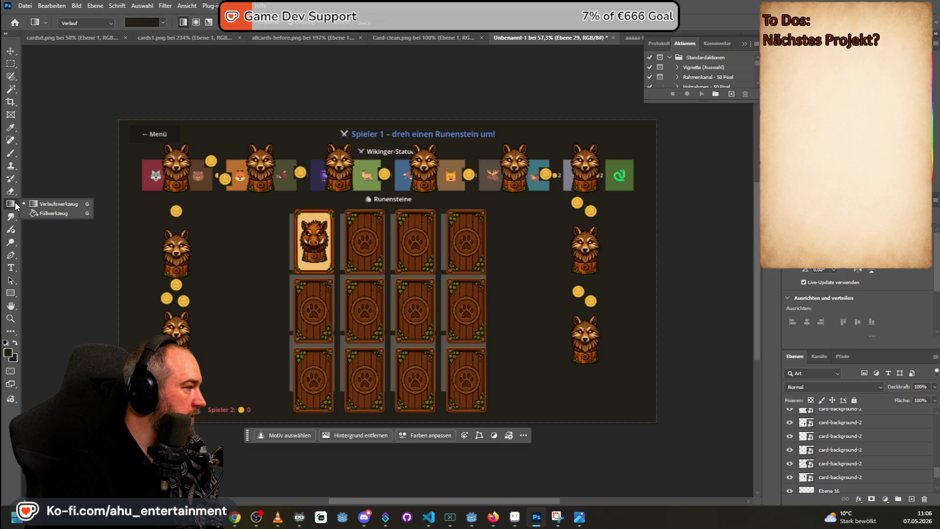
{"action": "left_click", "coordinate": [46, 213]}
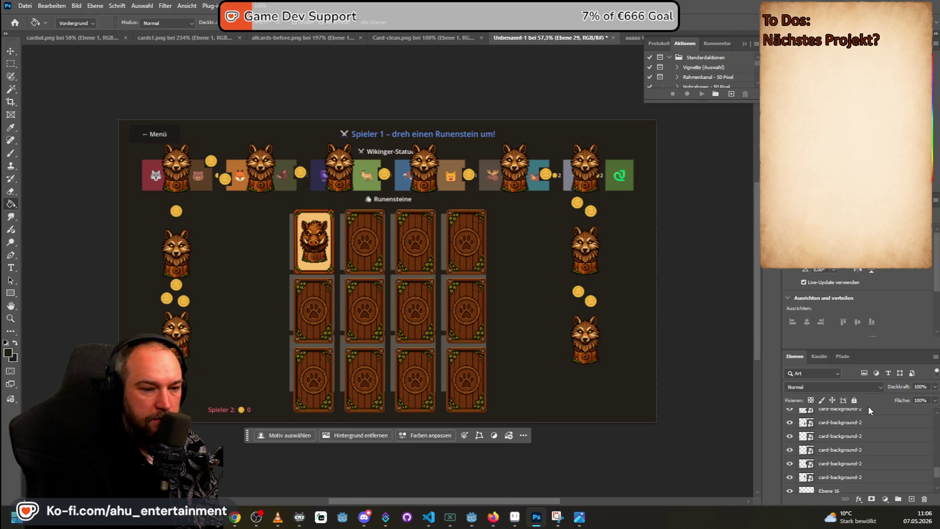
{"action": "scroll", "coordinate": [936, 471], "scroll_direction": "down", "scroll_amount": 5}
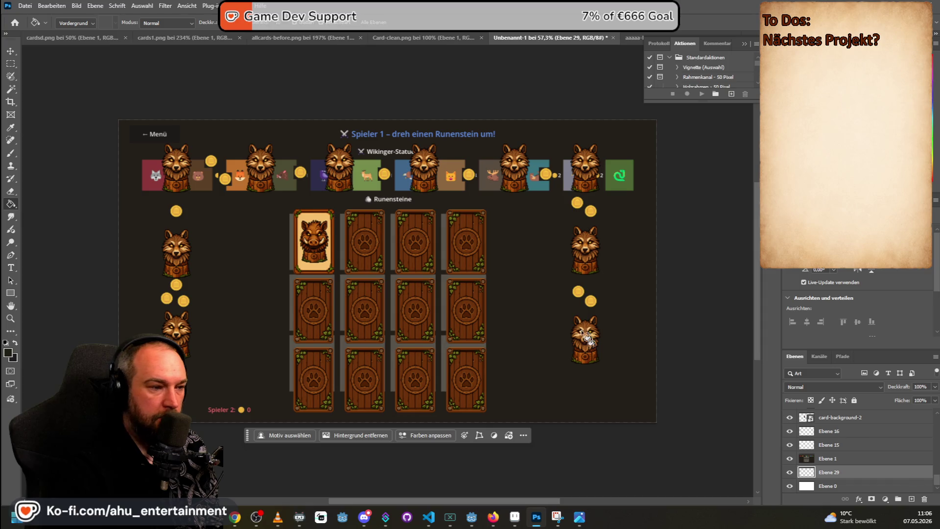
{"action": "left_click", "coordinate": [789, 458]}
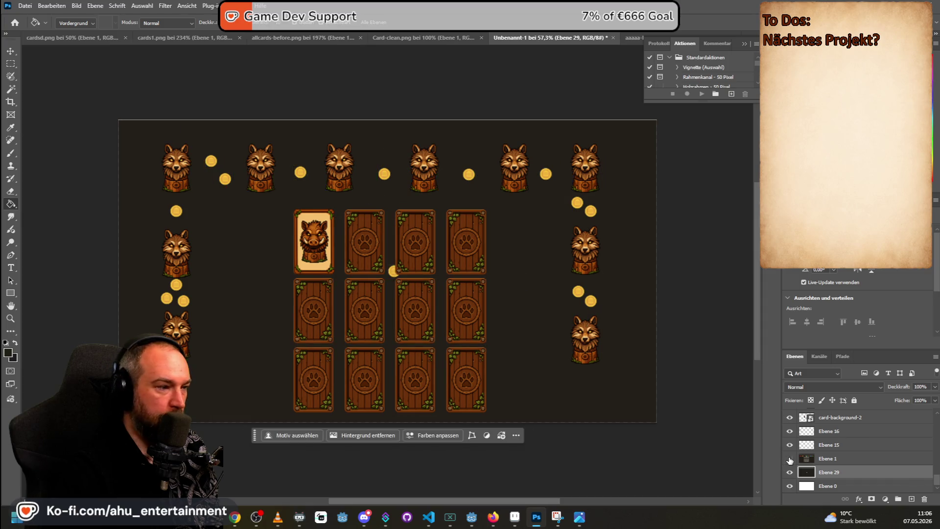
{"action": "key", "text": "v"}
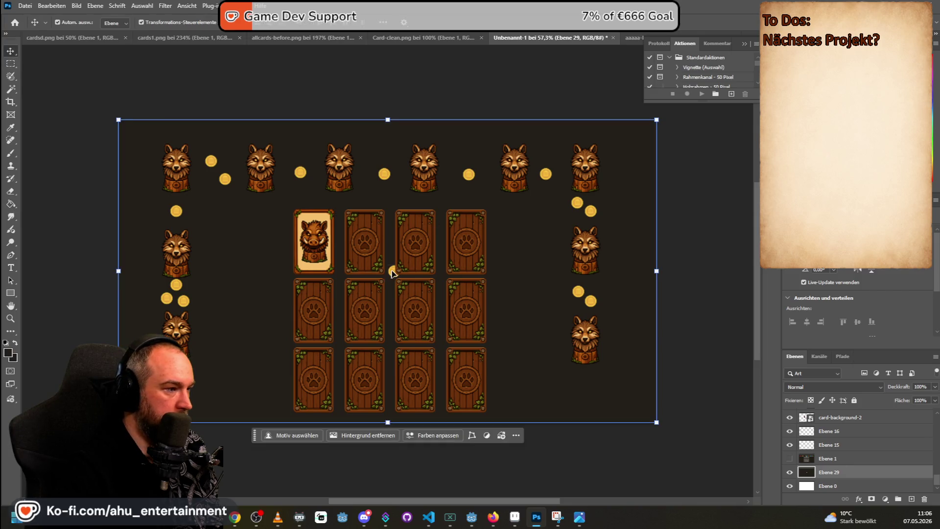
{"action": "left_click", "coordinate": [832, 445]}
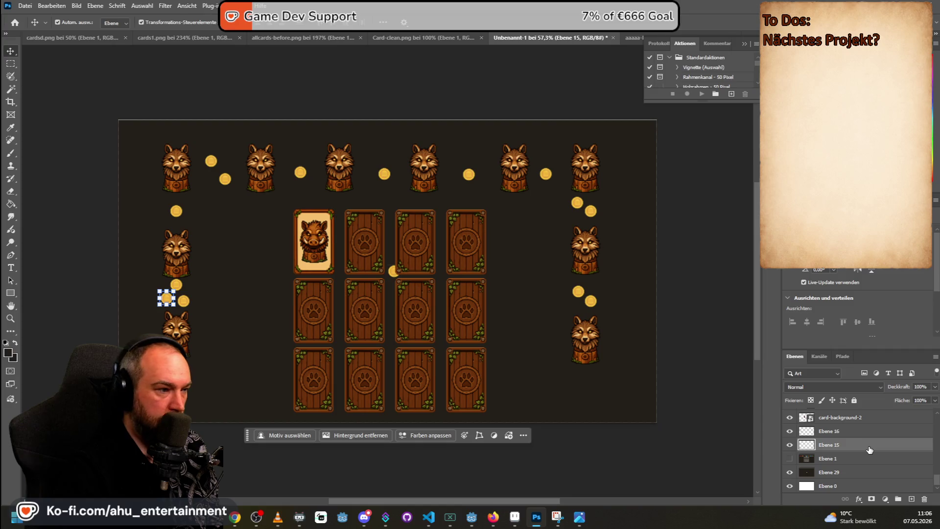
{"action": "left_click", "coordinate": [861, 432]}
{"action": "key", "text": "alt+bracketleft"}
{"action": "key", "text": "alt+bracketleft"}
{"action": "key", "text": "alt+bracketleft"}
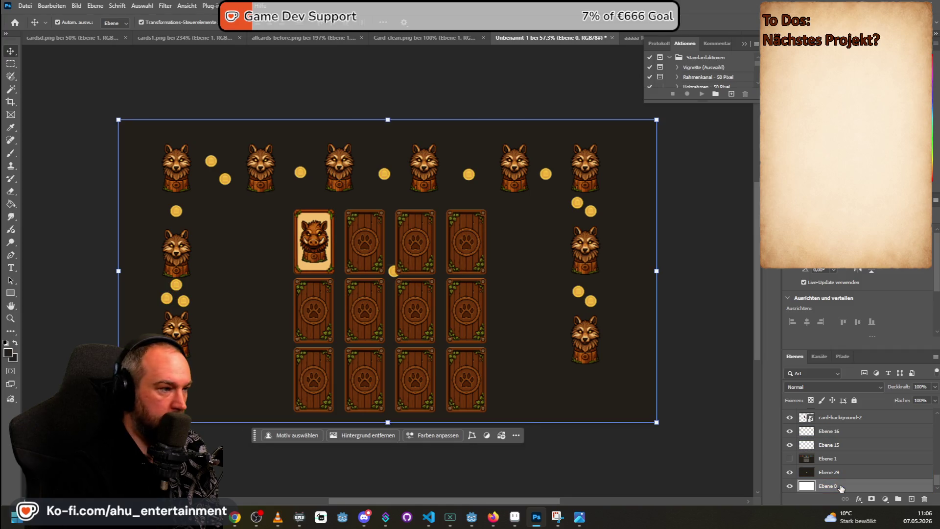
{"action": "left_click", "coordinate": [837, 434]}
{"action": "scroll", "coordinate": [837, 434], "scroll_direction": "up", "scroll_amount": 3}
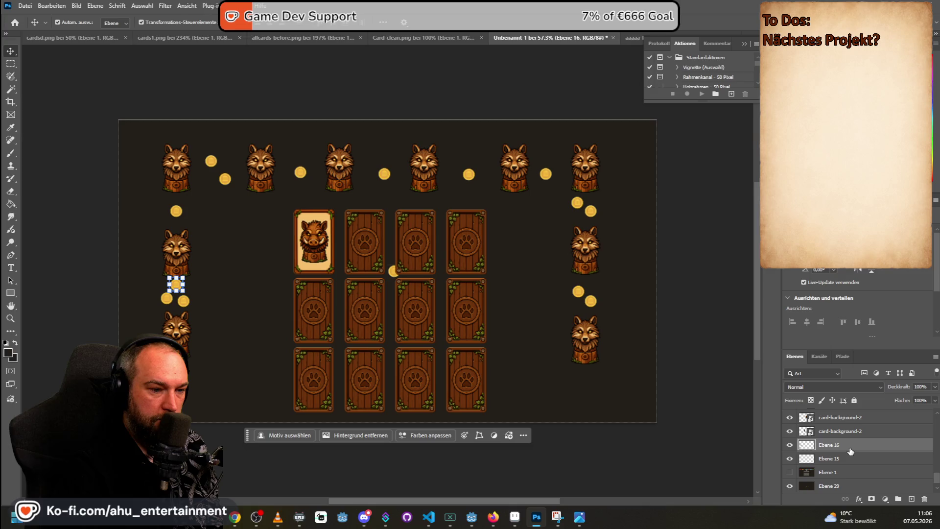
{"action": "left_click", "coordinate": [857, 448]}
{"action": "left_click_drag", "start_coordinate": [832, 417], "coordinate": [844, 473]}
{"action": "scroll", "coordinate": [844, 473], "scroll_direction": "up", "scroll_amount": 2}
{"action": "left_click", "coordinate": [844, 446]}
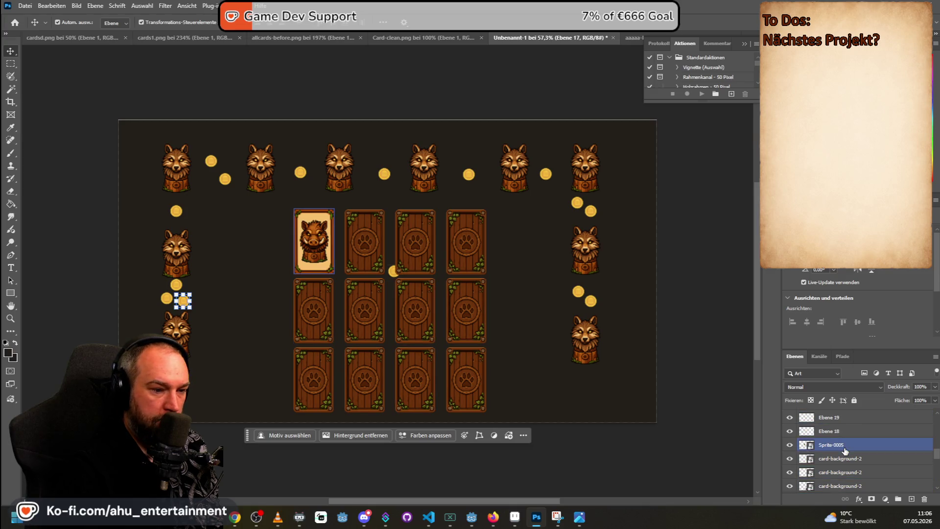
{"action": "scroll", "coordinate": [843, 447], "scroll_direction": "up", "scroll_amount": 2}
{"action": "left_click", "coordinate": [839, 445]}
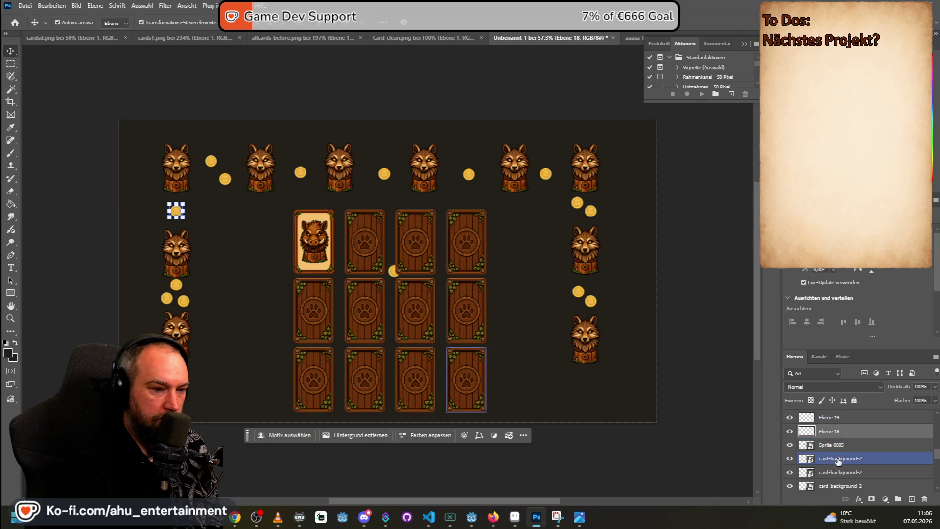
{"action": "left_click", "coordinate": [839, 432]}
{"action": "scroll", "coordinate": [839, 432], "scroll_direction": "up", "scroll_amount": 1}
{"action": "left_click", "coordinate": [841, 432]}
{"action": "scroll", "coordinate": [841, 432], "scroll_direction": "up", "scroll_amount": 1}
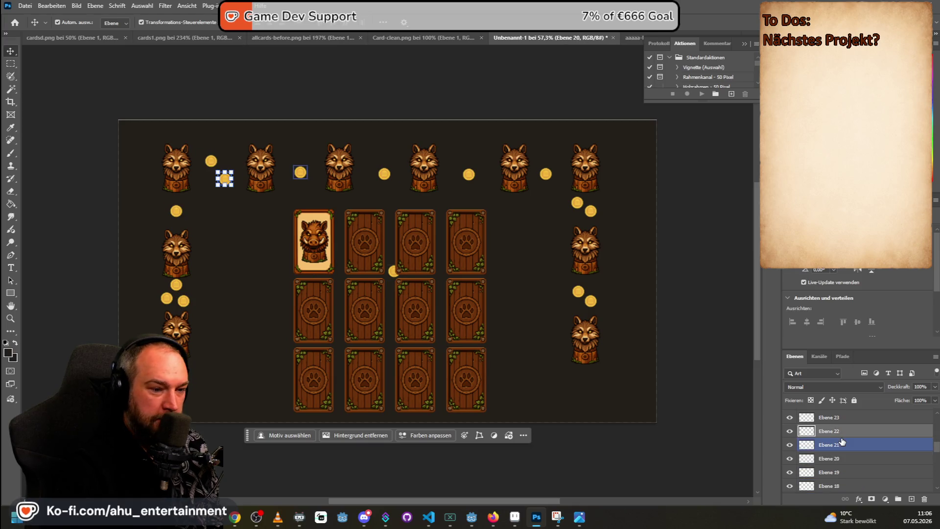
{"action": "left_click", "coordinate": [841, 433]}
{"action": "left_click", "coordinate": [847, 445]}
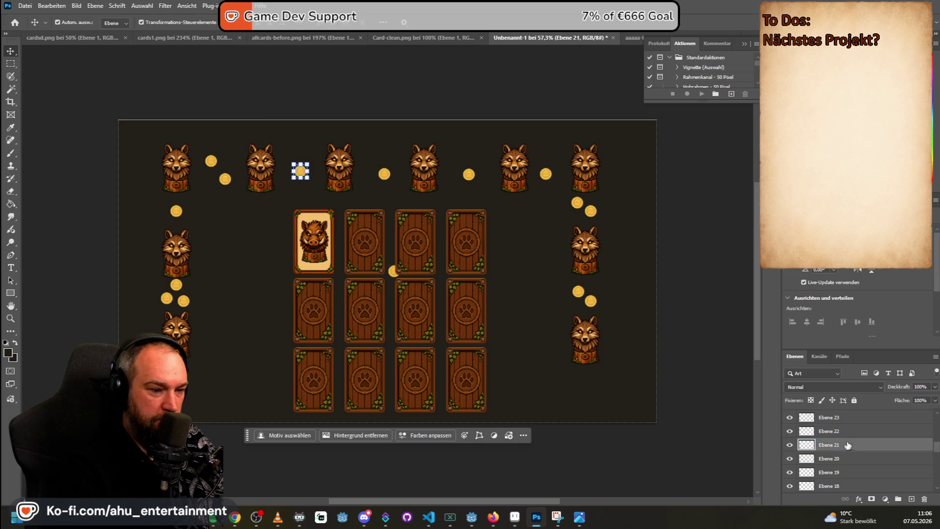
{"action": "left_click", "coordinate": [849, 431]}
{"action": "scroll", "coordinate": [851, 432], "scroll_direction": "up", "scroll_amount": 1}
{"action": "left_click", "coordinate": [852, 431]}
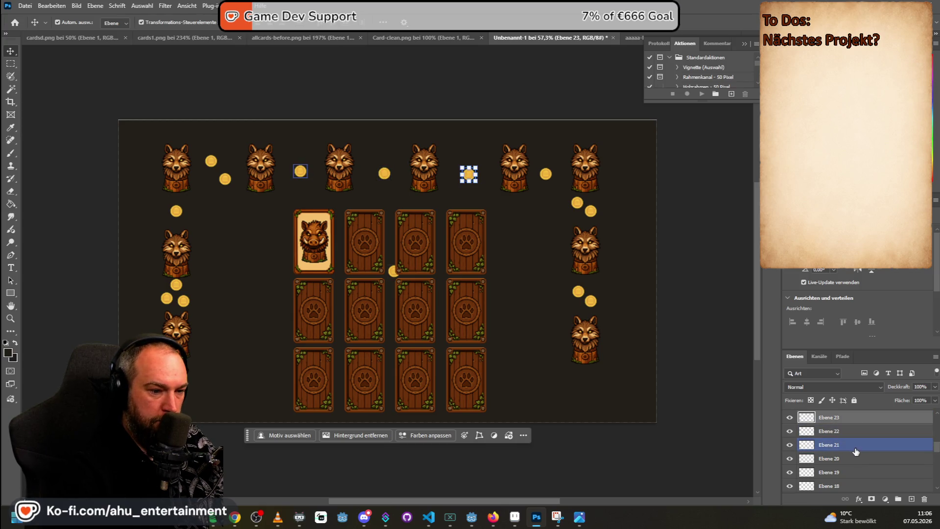
{"action": "scroll", "coordinate": [852, 431], "scroll_direction": "up", "scroll_amount": 1}
{"action": "left_click", "coordinate": [853, 430]}
{"action": "scroll", "coordinate": [854, 429], "scroll_direction": "up", "scroll_amount": 1}
{"action": "left_click", "coordinate": [854, 431]}
{"action": "scroll", "coordinate": [854, 431], "scroll_direction": "up", "scroll_amount": 1}
{"action": "left_click", "coordinate": [853, 432]}
{"action": "scroll", "coordinate": [853, 433], "scroll_direction": "up", "scroll_amount": 1}
{"action": "left_click", "coordinate": [852, 433]}
{"action": "scroll", "coordinate": [852, 429], "scroll_direction": "up", "scroll_amount": 1}
{"action": "left_click", "coordinate": [852, 431]}
{"action": "scroll", "coordinate": [853, 431], "scroll_direction": "up", "scroll_amount": 1}
{"action": "left_click", "coordinate": [854, 431]}
{"action": "scroll", "coordinate": [854, 432], "scroll_direction": "up", "scroll_amount": 1}
{"action": "left_click", "coordinate": [854, 433]}
{"action": "scroll", "coordinate": [854, 433], "scroll_direction": "up", "scroll_amount": 1}
{"action": "left_click", "coordinate": [855, 432]}
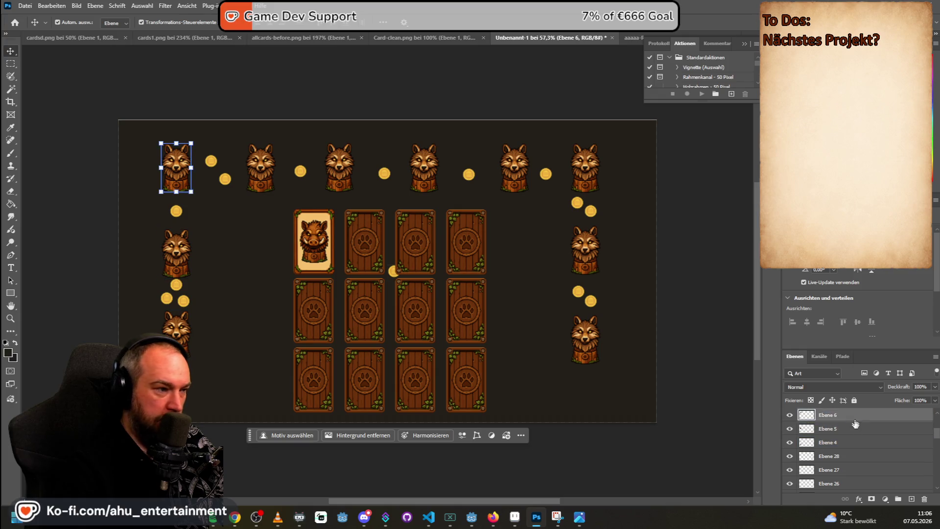
{"action": "scroll", "coordinate": [854, 430], "scroll_direction": "up", "scroll_amount": 1}
{"action": "left_click", "coordinate": [855, 429]}
{"action": "scroll", "coordinate": [855, 423], "scroll_direction": "up", "scroll_amount": 1}
{"action": "left_click", "coordinate": [856, 429]}
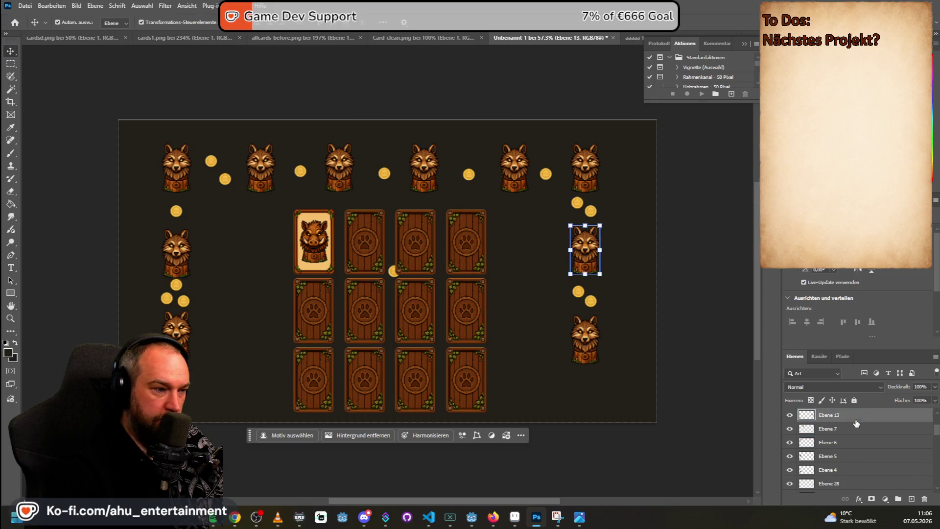
{"action": "scroll", "coordinate": [856, 422], "scroll_direction": "up", "scroll_amount": 1}
{"action": "left_click", "coordinate": [854, 426]}
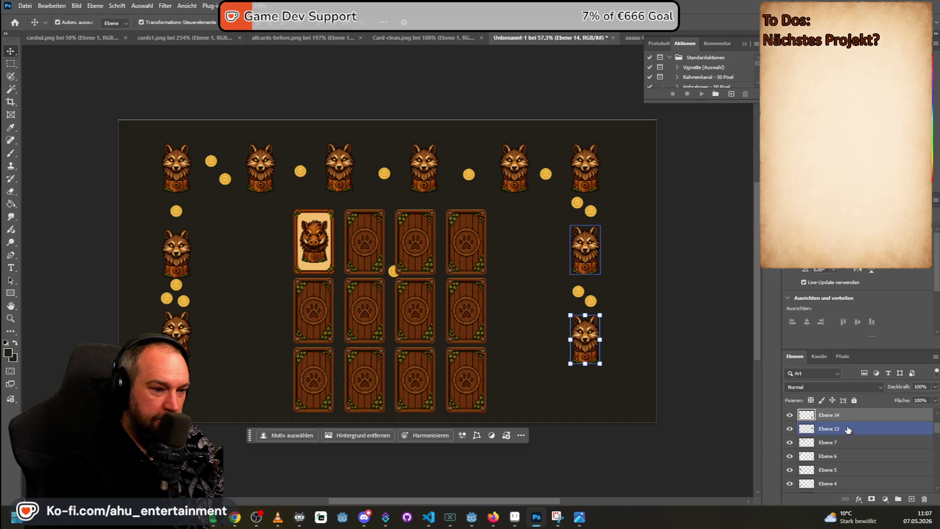
{"action": "scroll", "coordinate": [849, 431], "scroll_direction": "up", "scroll_amount": 1}
{"action": "left_click", "coordinate": [847, 435]}
{"action": "scroll", "coordinate": [843, 441], "scroll_direction": "up", "scroll_amount": 1}
{"action": "left_click", "coordinate": [842, 443]}
{"action": "scroll", "coordinate": [842, 443], "scroll_direction": "up", "scroll_amount": 1}
{"action": "left_click", "coordinate": [844, 442]}
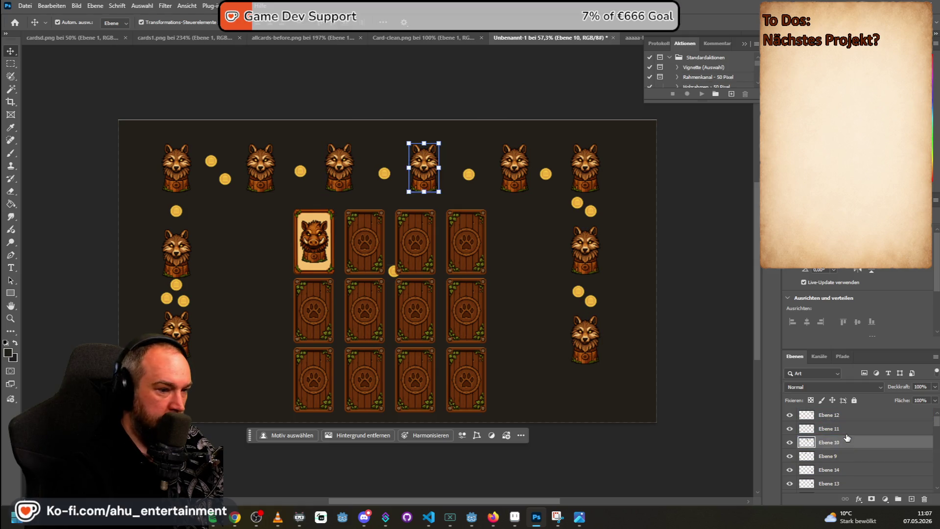
{"action": "scroll", "coordinate": [847, 438], "scroll_direction": "up", "scroll_amount": 1}
{"action": "left_click", "coordinate": [848, 436]}
{"action": "scroll", "coordinate": [848, 436], "scroll_direction": "up", "scroll_amount": 3}
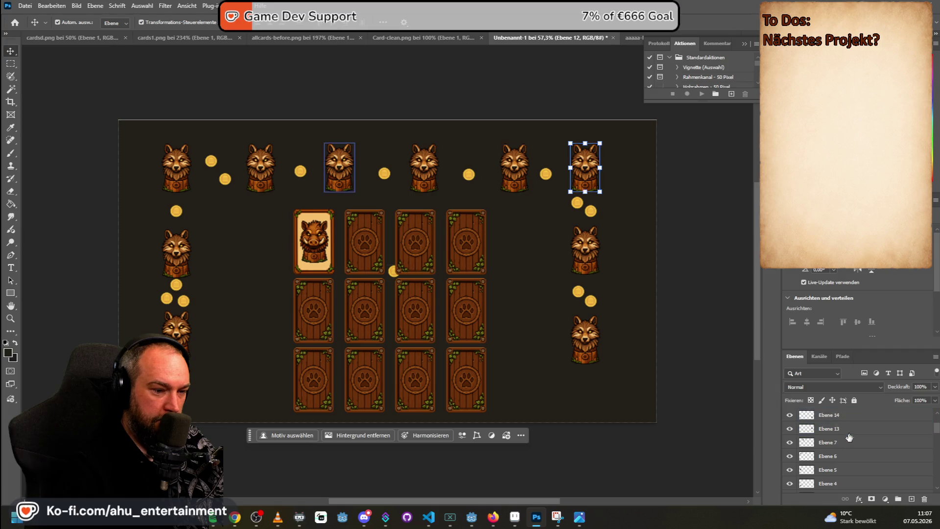
{"action": "left_click", "coordinate": [848, 438]}
{"action": "scroll", "coordinate": [848, 439], "scroll_direction": "down", "scroll_amount": 3}
{"action": "left_click", "coordinate": [849, 442]}
{"action": "scroll", "coordinate": [848, 443], "scroll_direction": "down", "scroll_amount": 3}
{"action": "left_click", "coordinate": [848, 456]}
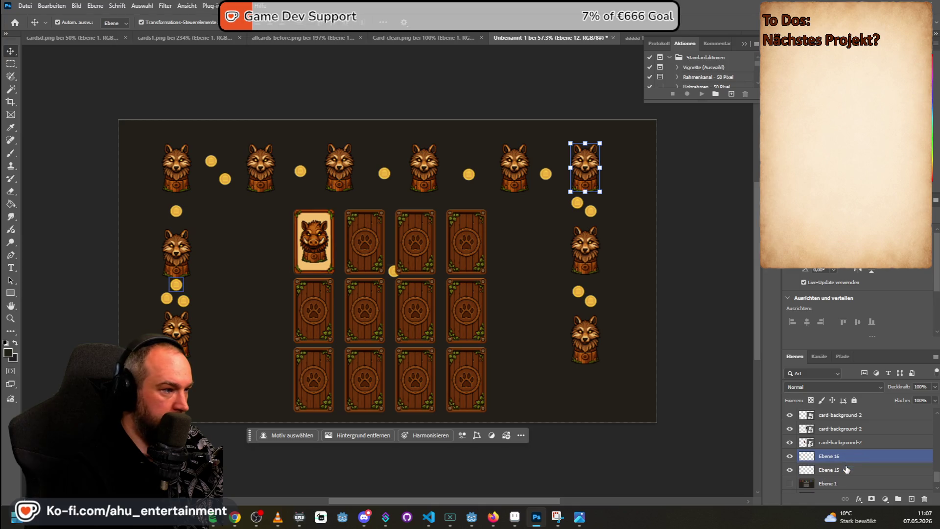
{"action": "scroll", "coordinate": [847, 468], "scroll_direction": "down", "scroll_amount": 2}
{"action": "left_click", "coordinate": [846, 474]}
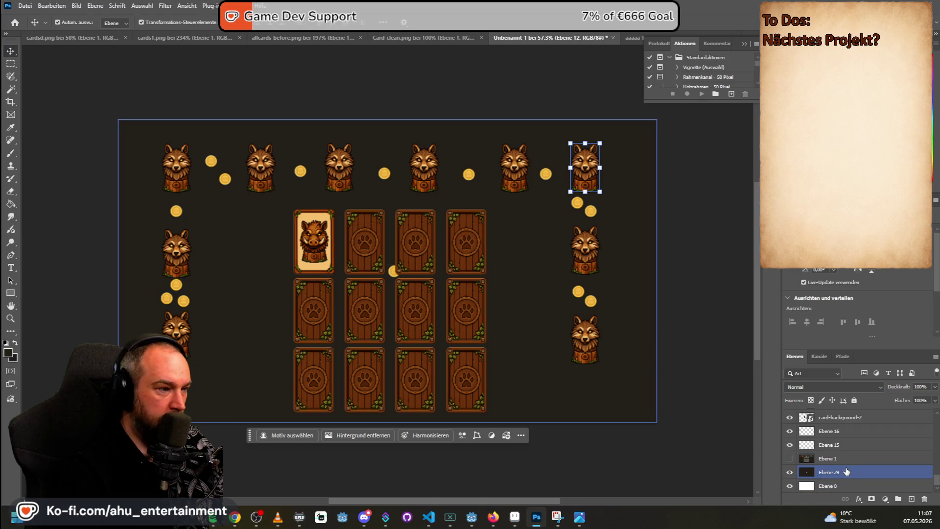
{"action": "left_click", "coordinate": [847, 473]}
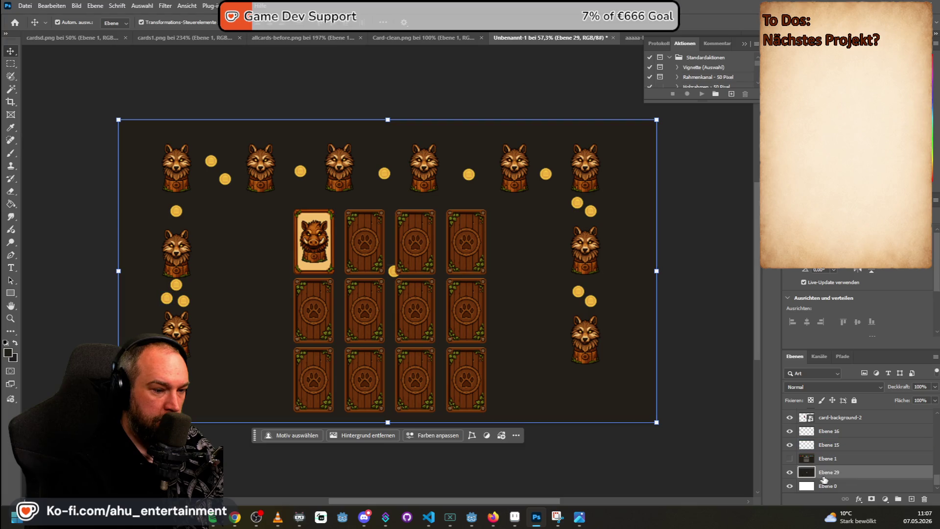
- Delete the dark fill layer Ebene 29 and check the white Ebene 0 background by toggling it
{"action": "scroll", "coordinate": [415, 317], "scroll_direction": "up", "scroll_amount": 1}
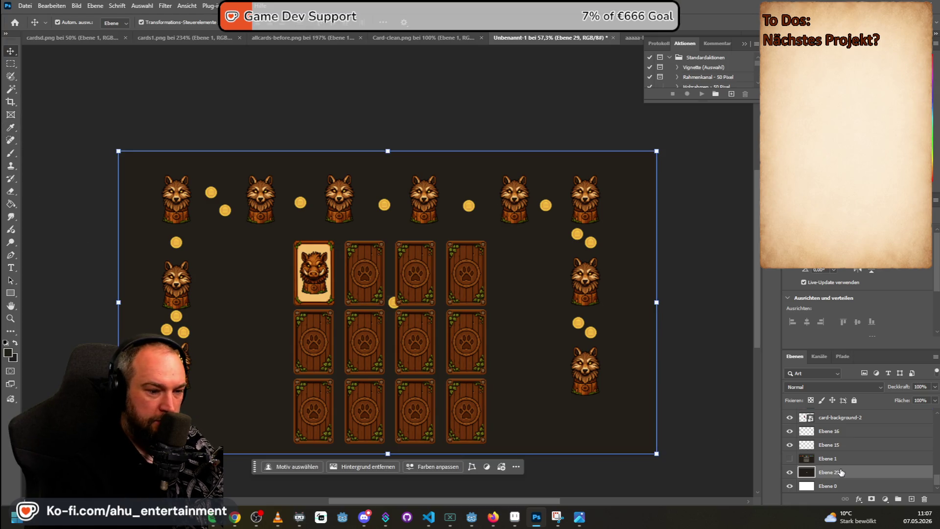
{"action": "key", "text": "Delete"}
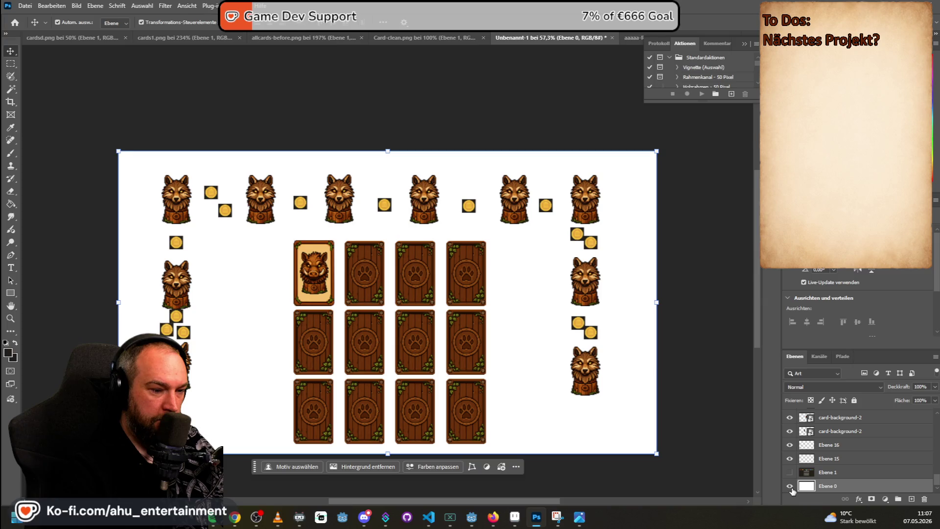
{"action": "left_click", "coordinate": [789, 486]}
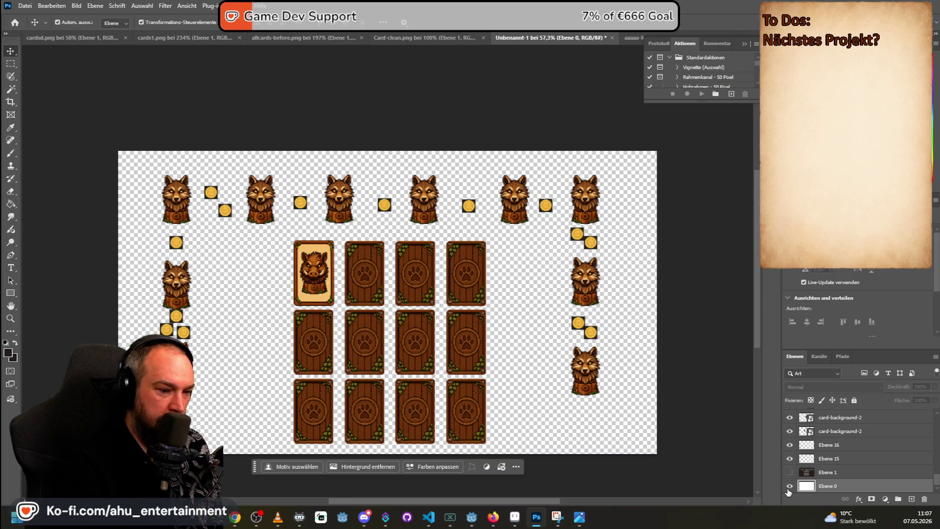
{"action": "left_click", "coordinate": [789, 488]}
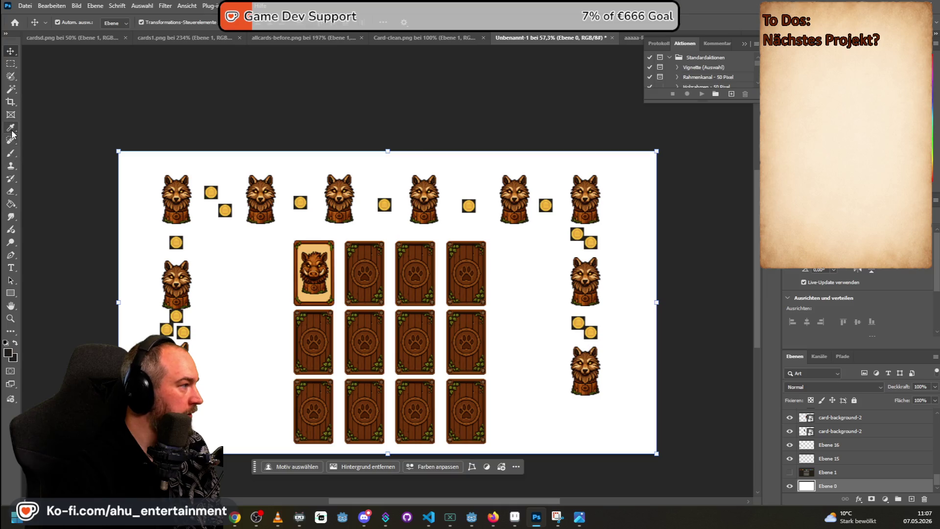
- Paint-bucket fill the white Ebene 0 background with the dark colour
{"action": "left_click", "coordinate": [11, 203]}
{"action": "left_click", "coordinate": [492, 287]}
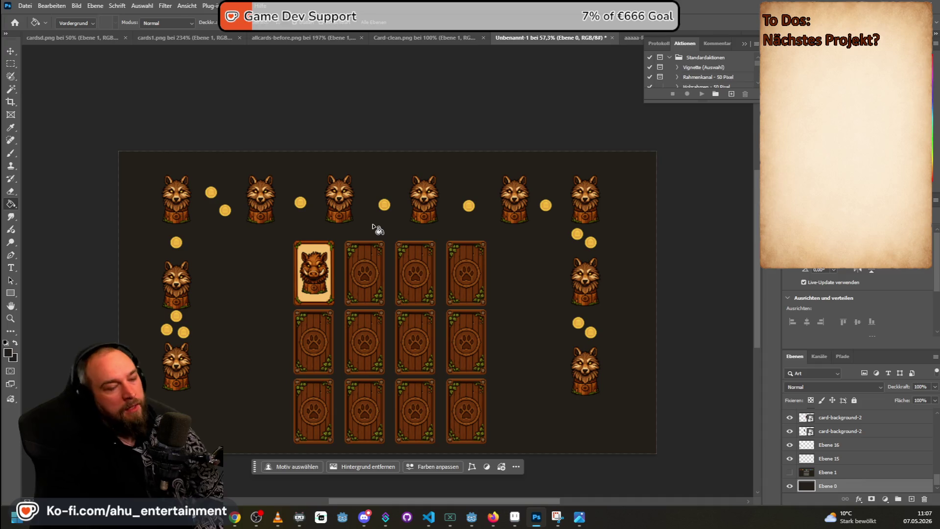
{"action": "left_click", "coordinate": [836, 471]}
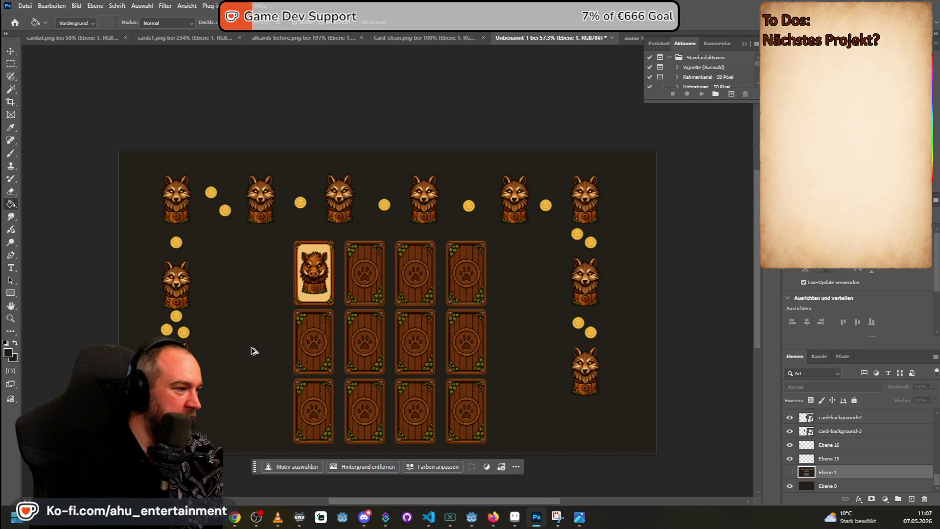
{"action": "scroll", "coordinate": [251, 350], "scroll_direction": "up", "scroll_amount": 1}
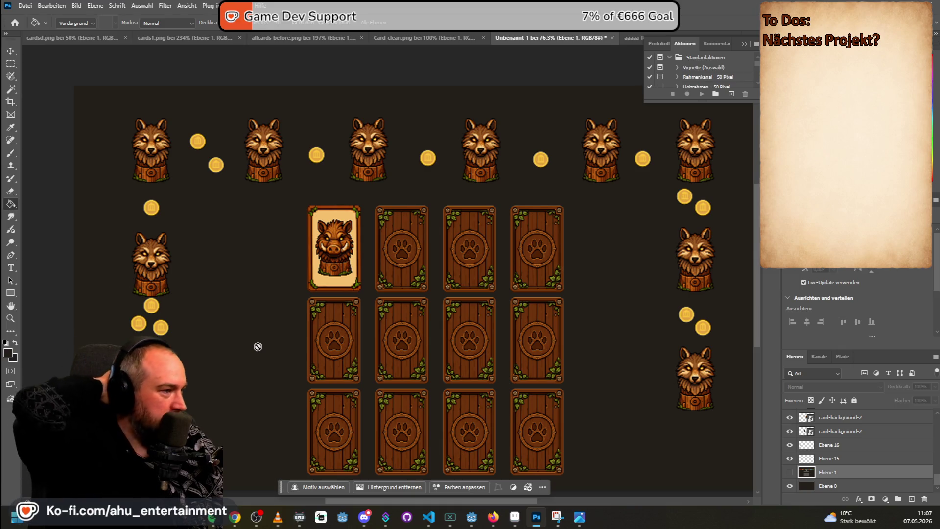
{"action": "scroll", "coordinate": [333, 262], "scroll_direction": "down", "scroll_amount": 2}
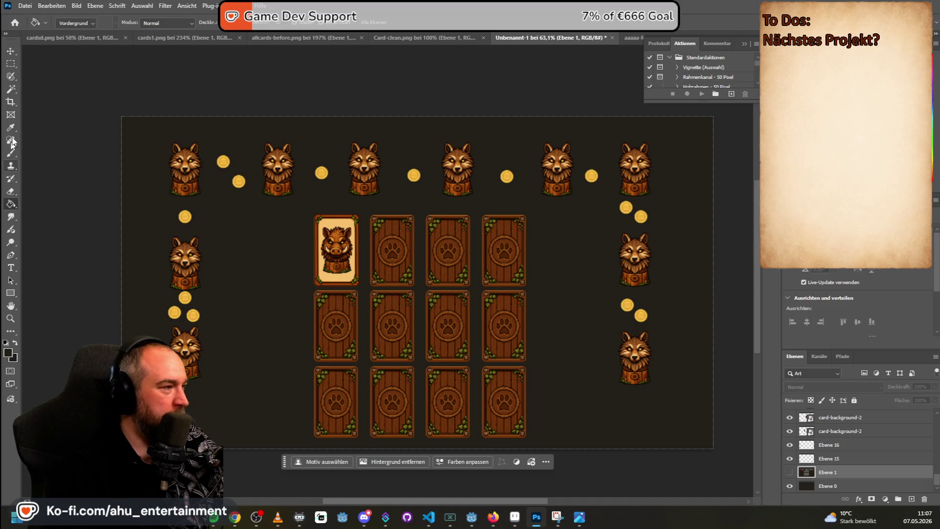
{"action": "left_click", "coordinate": [10, 64]}
{"action": "scroll", "coordinate": [302, 138], "scroll_direction": "down", "scroll_amount": 1}
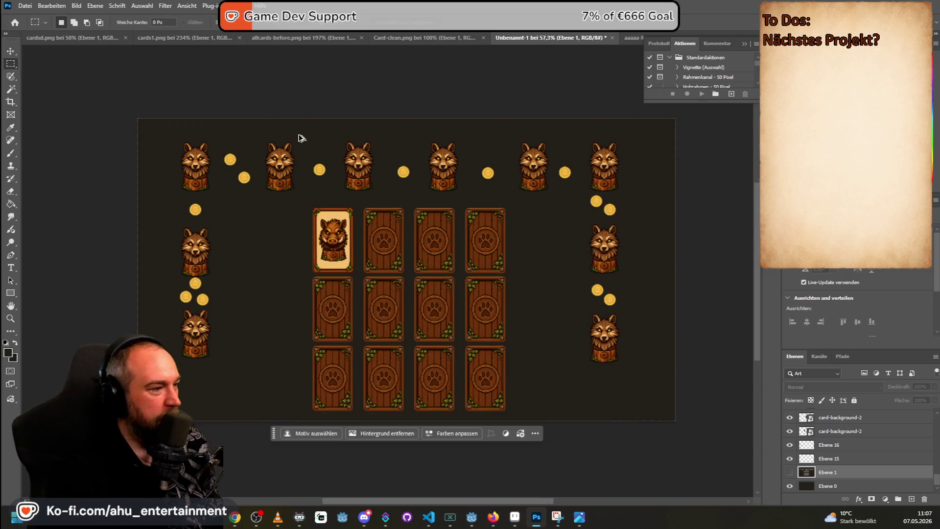
- Quick-export the board mockup as PNG named spielai to the Desktop
{"action": "left_click", "coordinate": [23, 10]}
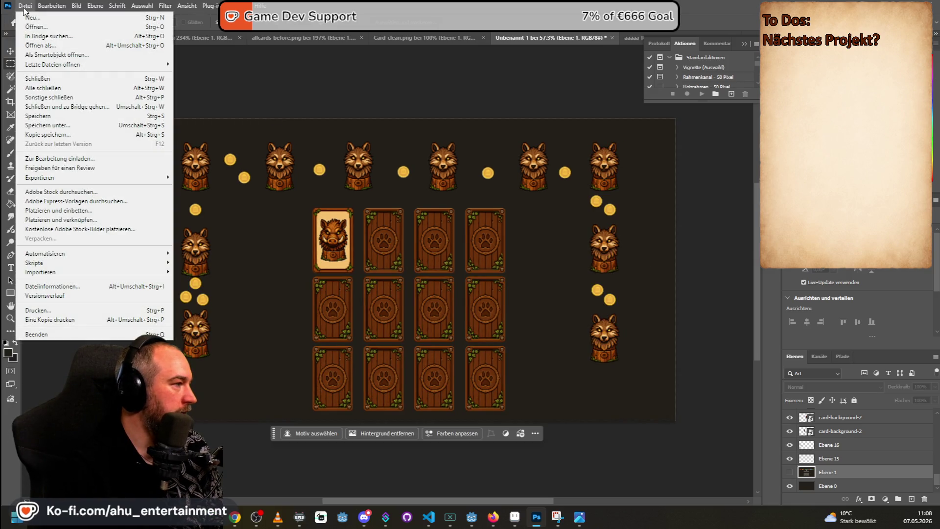
{"action": "mouse_move", "coordinate": [120, 177]}
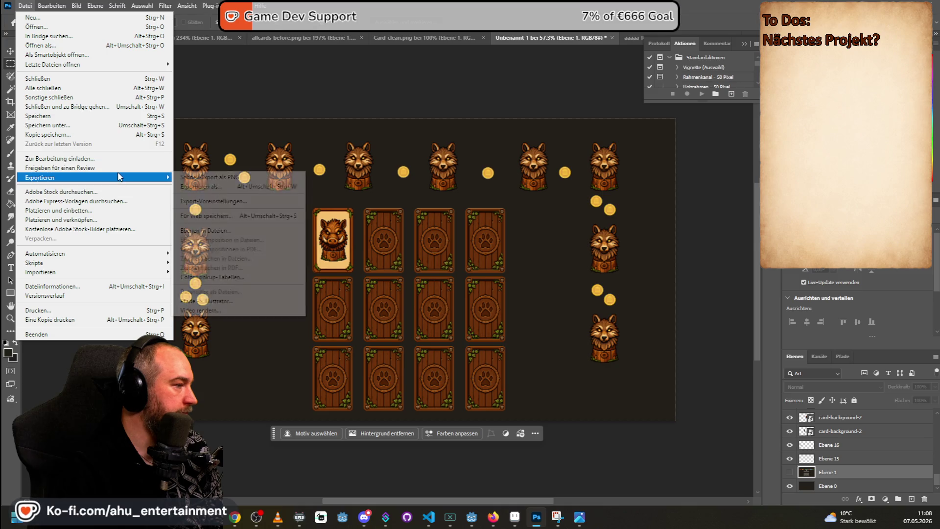
{"action": "left_click", "coordinate": [205, 177]}
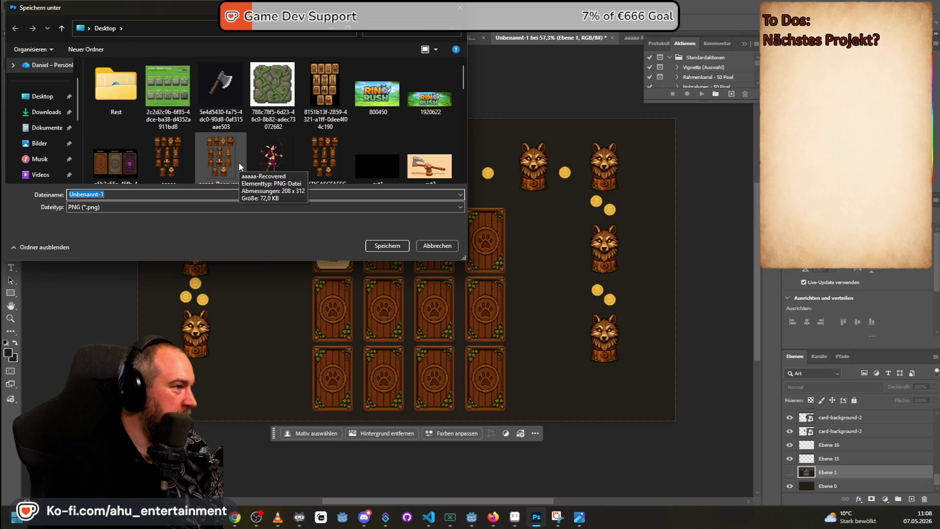
{"action": "type", "text": "spiel"}
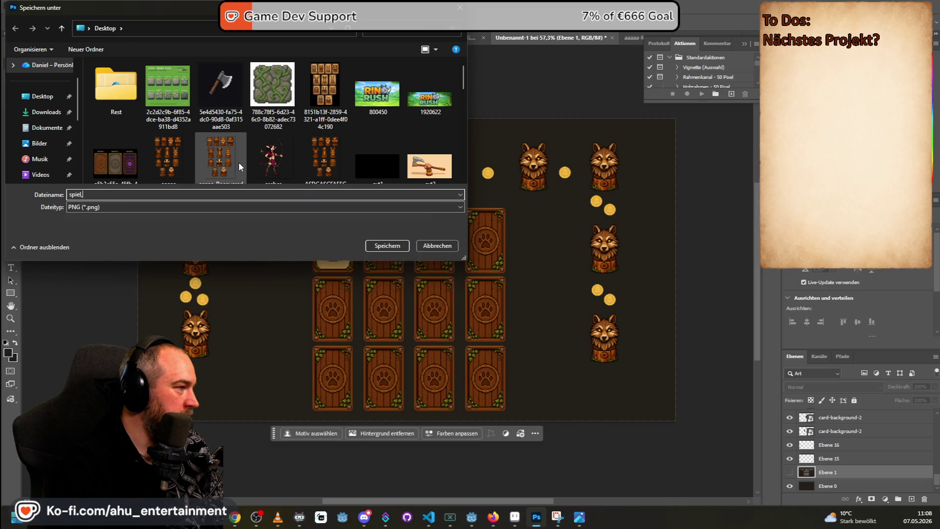
{"action": "type", "text": "ai"}
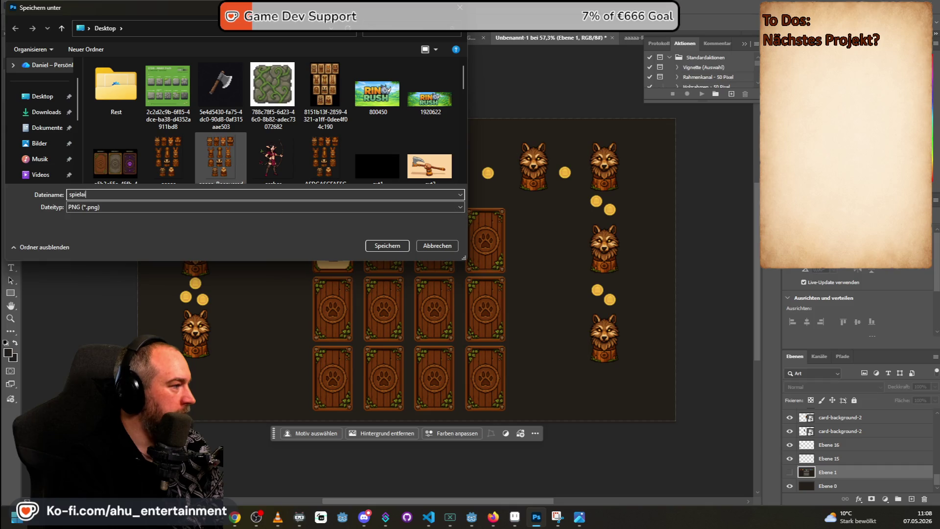
{"action": "key", "text": "Return"}
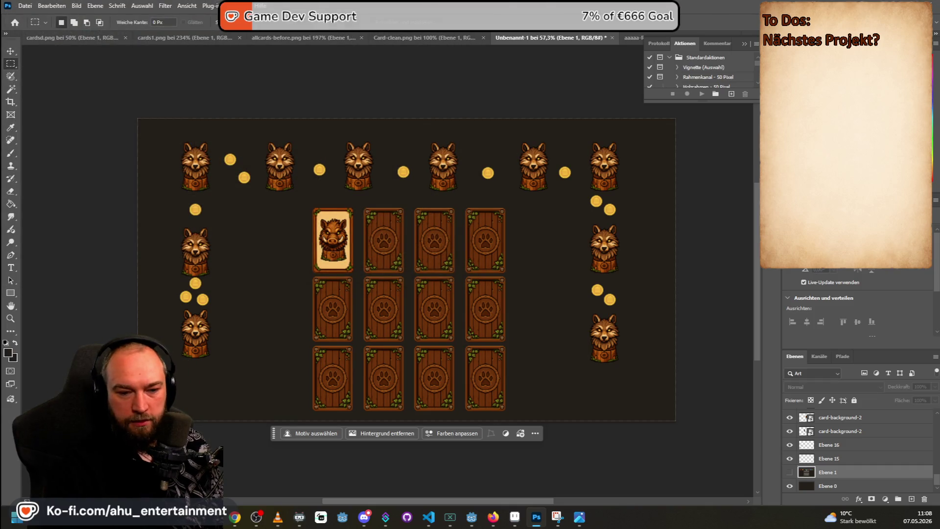